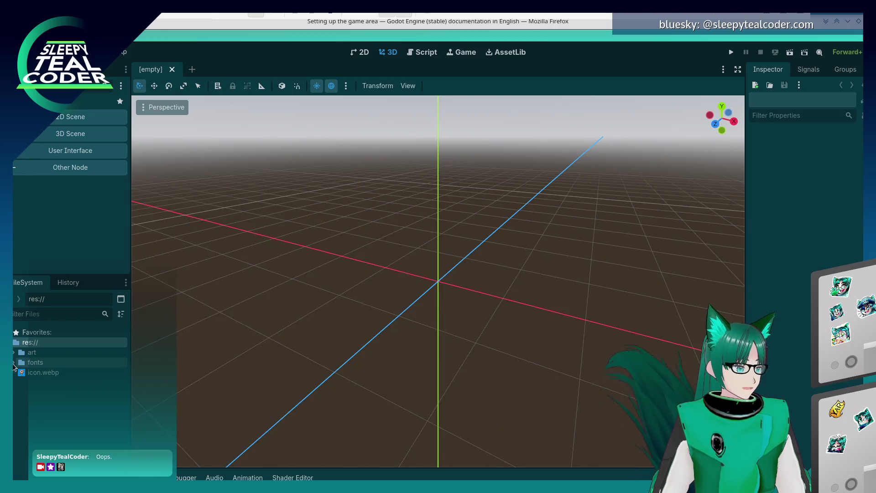
Expand the art and fonts folders in the FileSystem dock
click(13, 362)
click(14, 352)
key(alt+Tab)
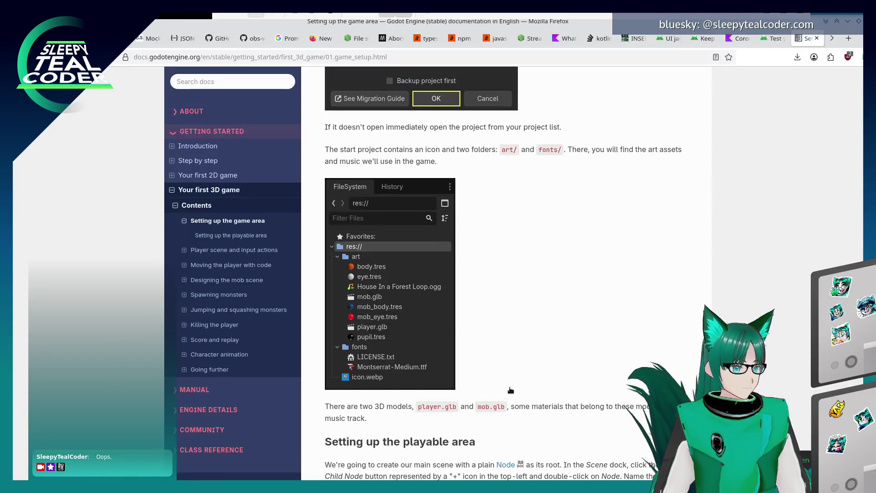
key(alt+Tab)
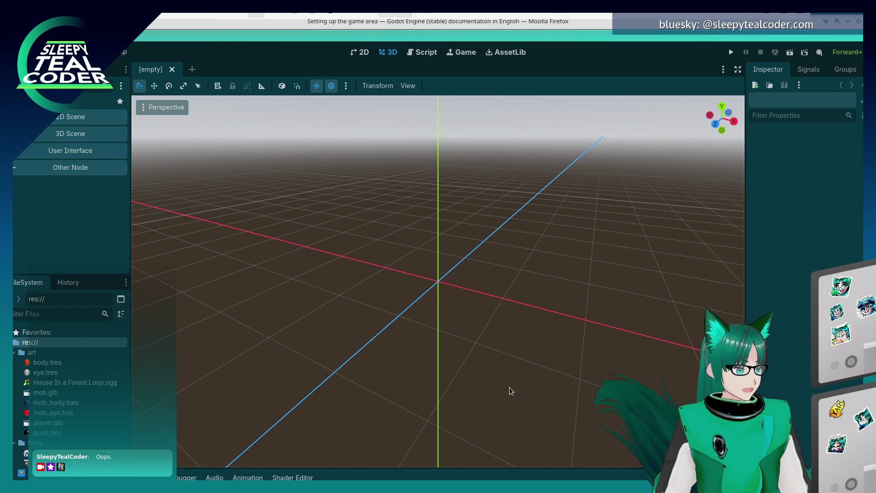
Compare the project's file tree against the list in the Godot Docs guide
key(alt+Tab)
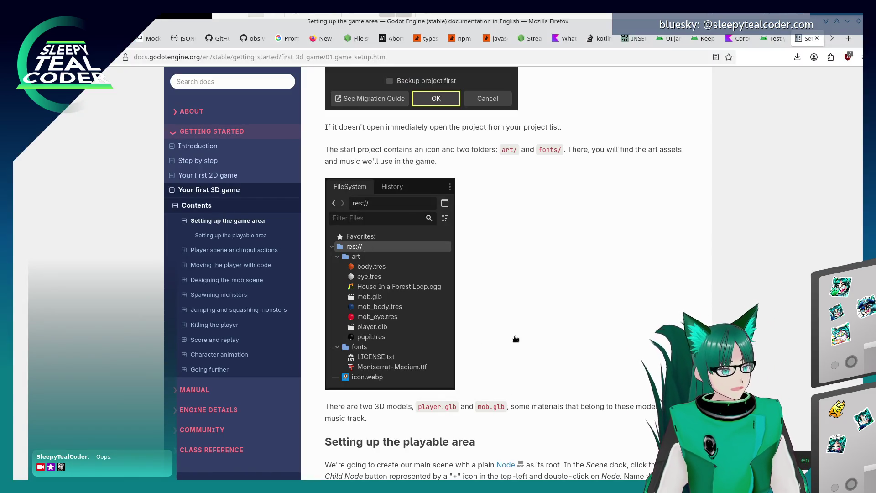
key(alt+Tab)
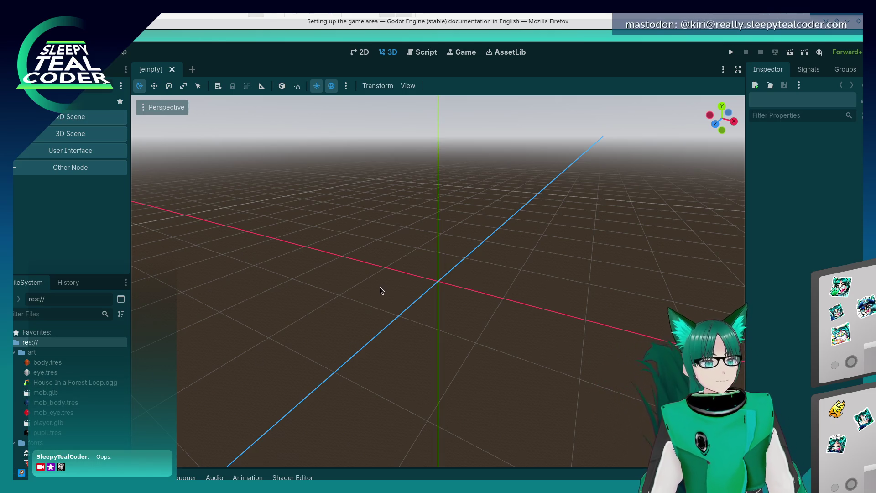
key(alt+Tab)
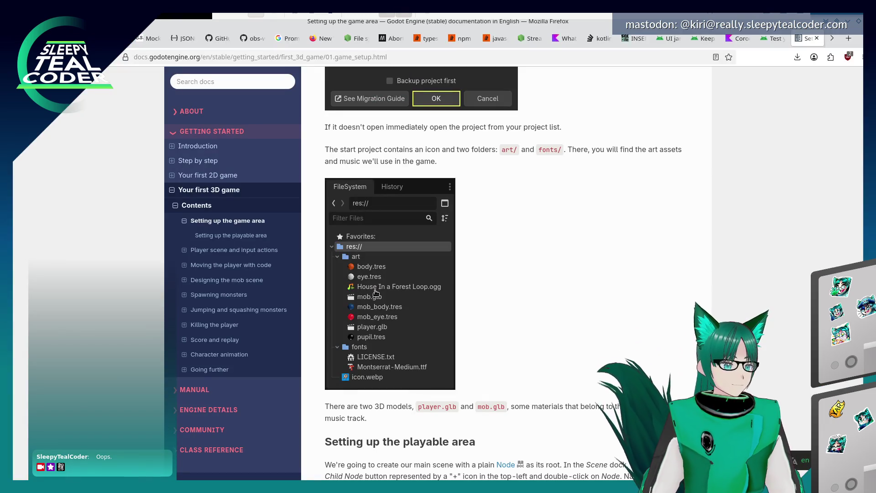
scroll(376, 292, down, 5)
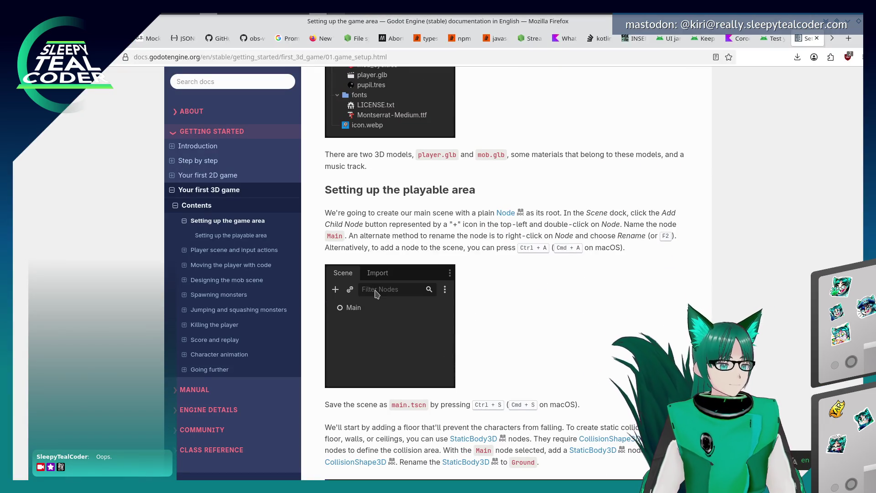
scroll(394, 301, up, 3)
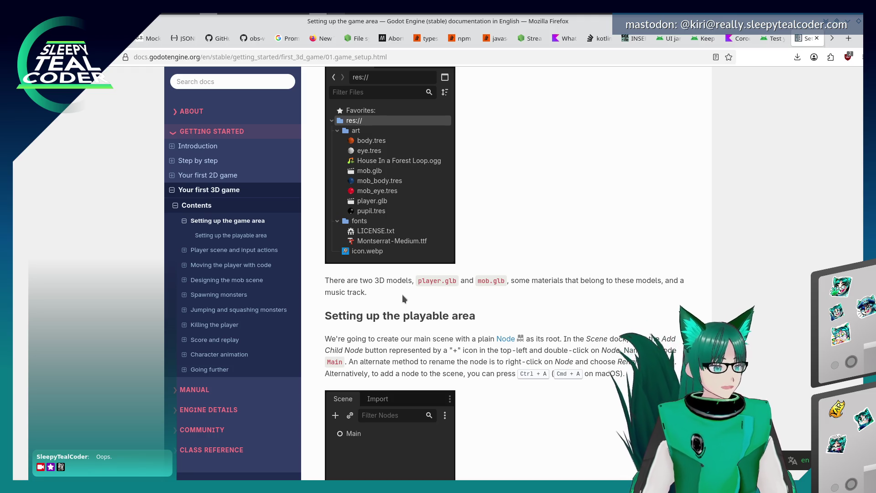
scroll(401, 295, down, 4)
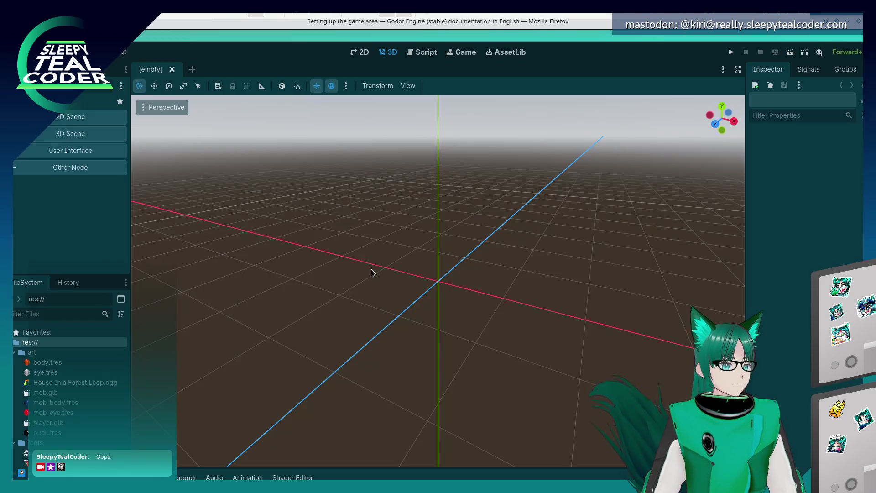
Create a plain Node as the scene root and rename it Main
key(ctrl+a)
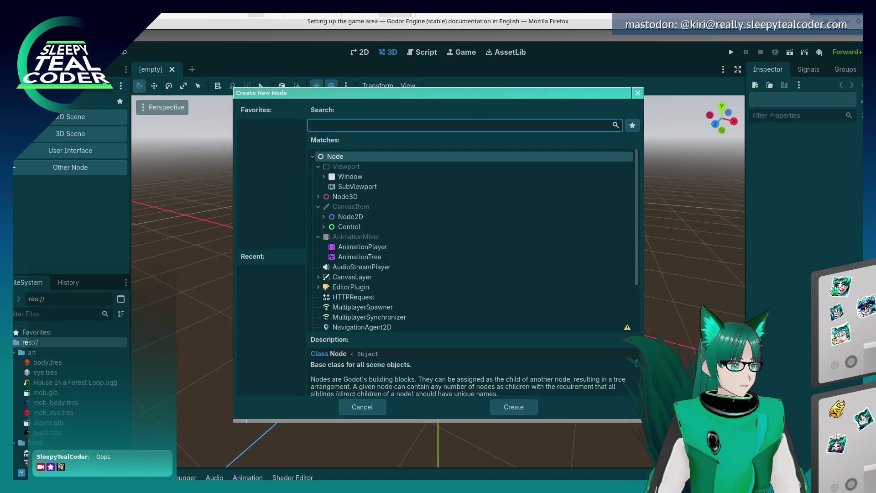
key(alt+Tab)
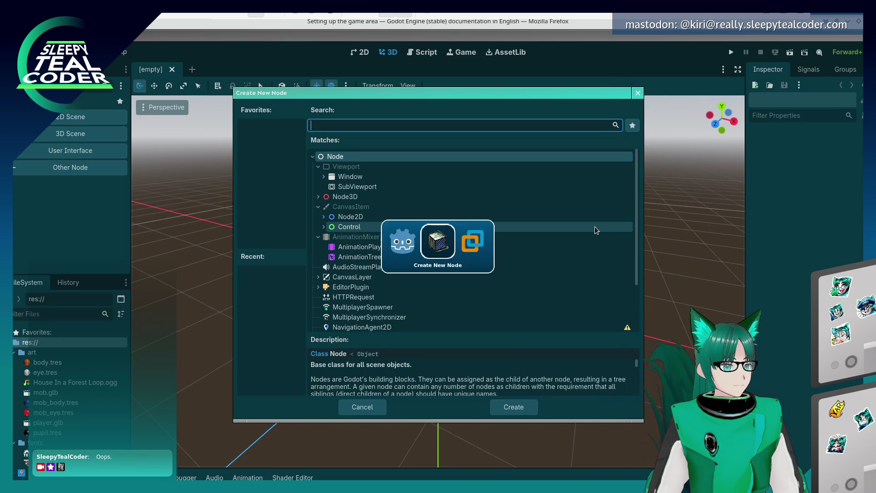
key(alt+Tab)
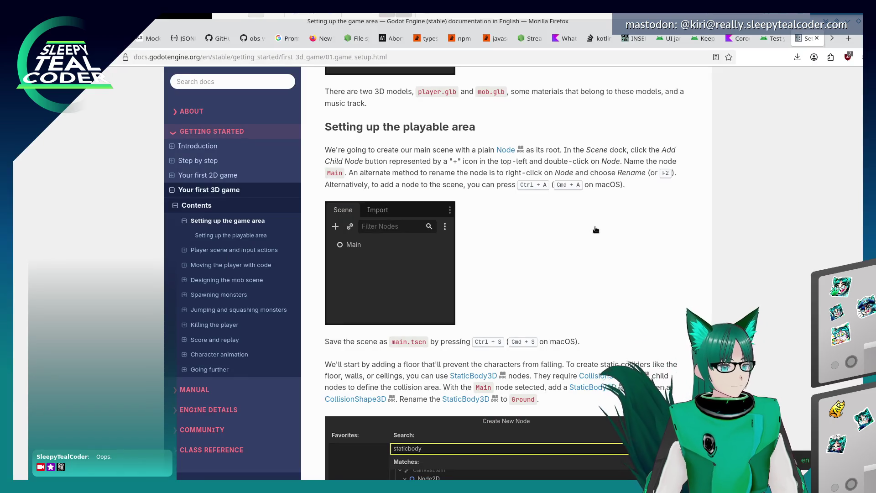
click(344, 156)
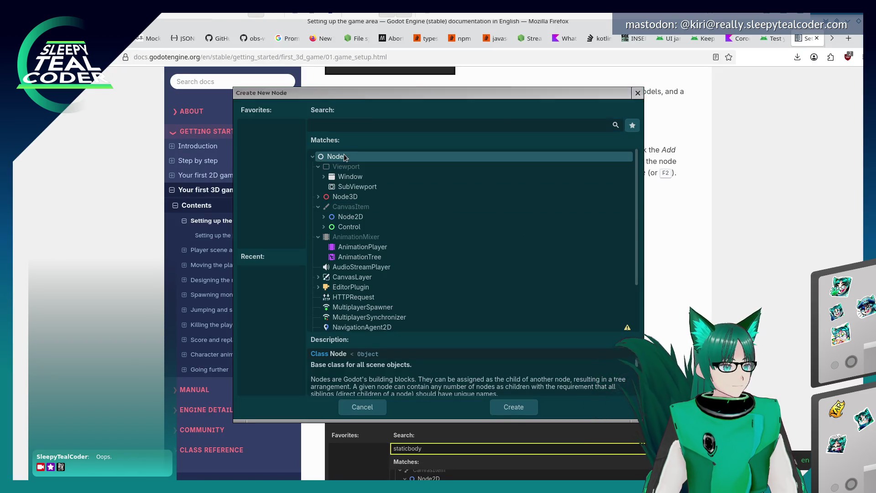
double_click(344, 156)
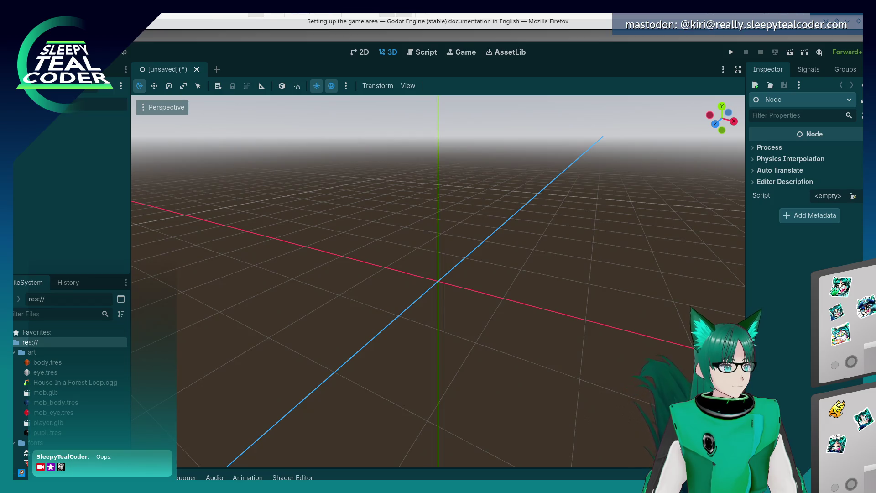
key(Return)
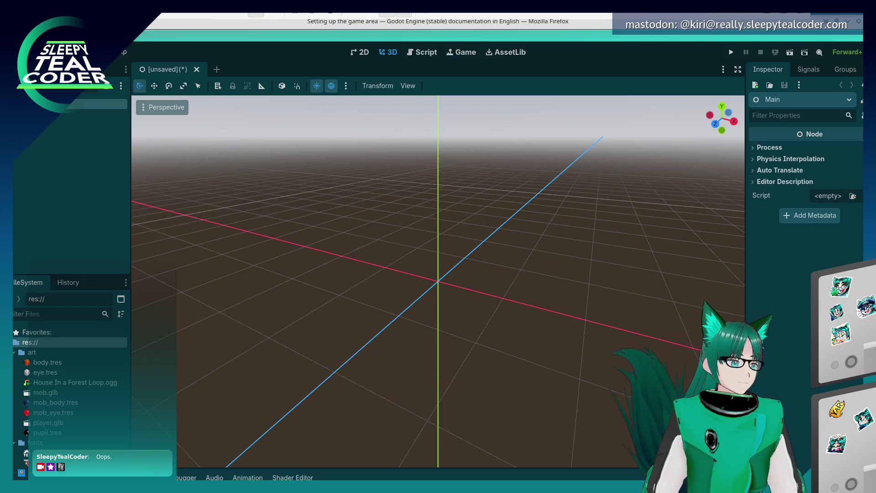
Read the next part of the setup guide in Firefox
key(alt+Tab)
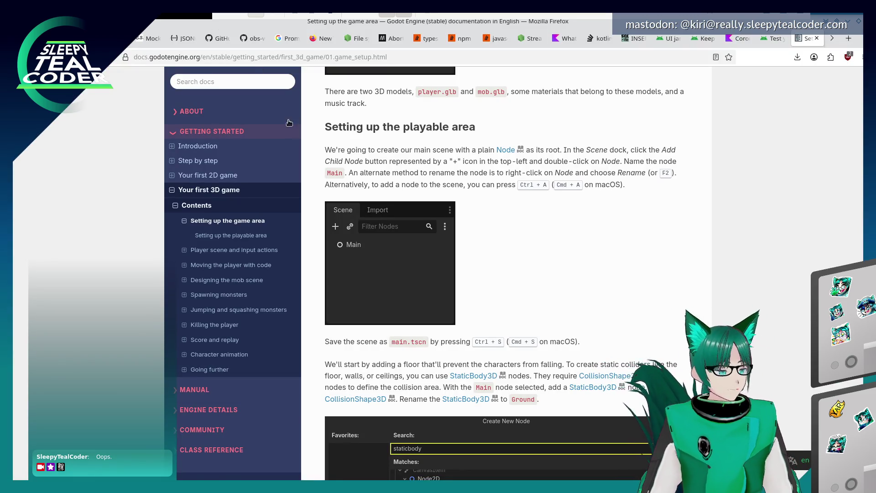
scroll(307, 169, down, 5)
key(alt+Tab)
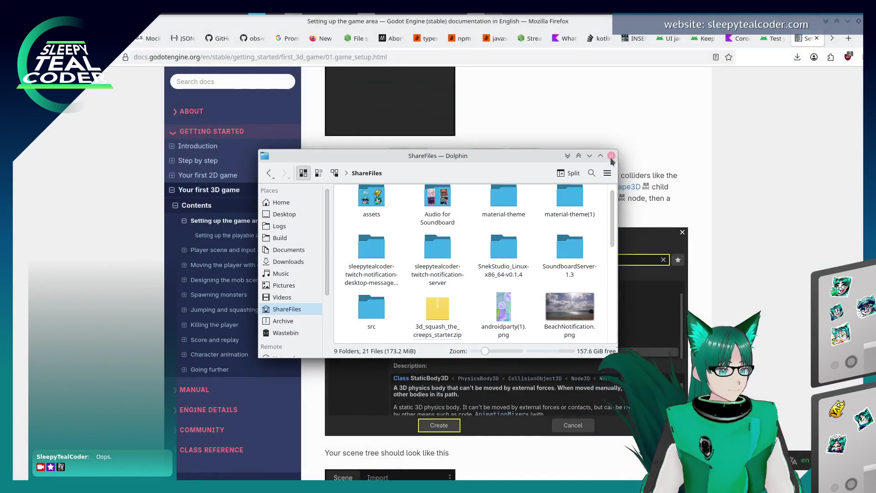
key(Escape)
key(alt+Tab)
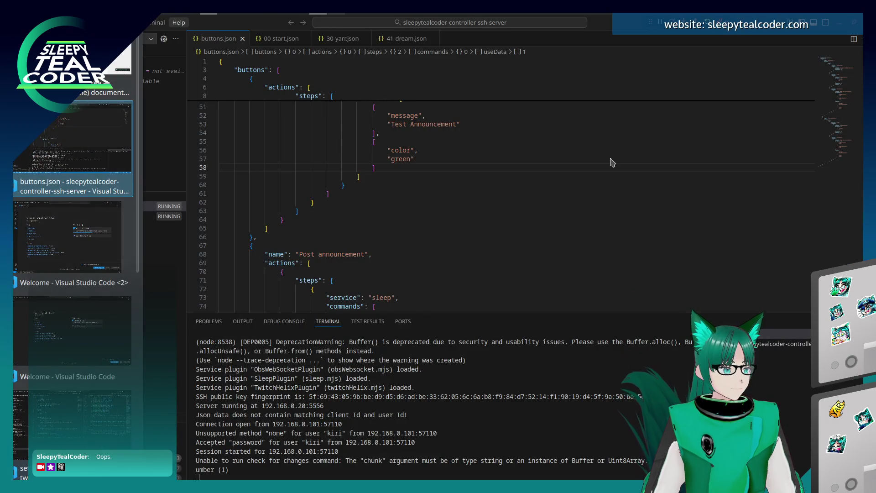
key(Escape)
key(alt+Tab)
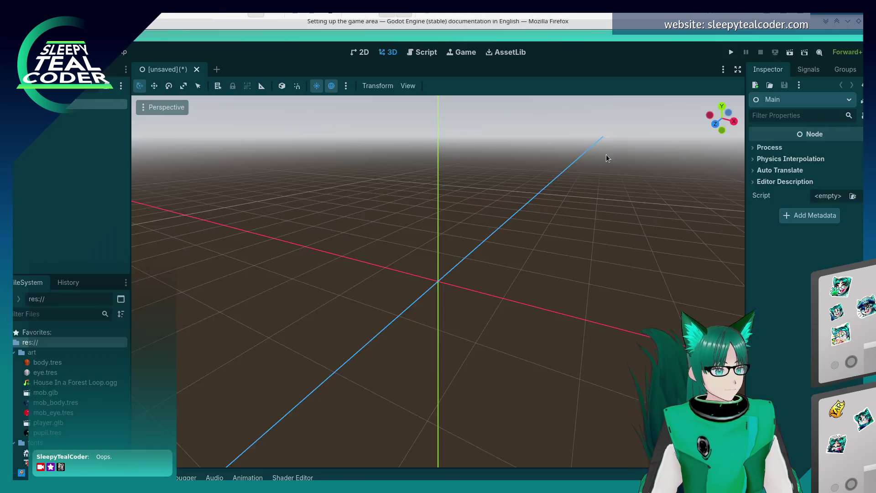
Save the scene as main.tscn
key(ctrl+s)
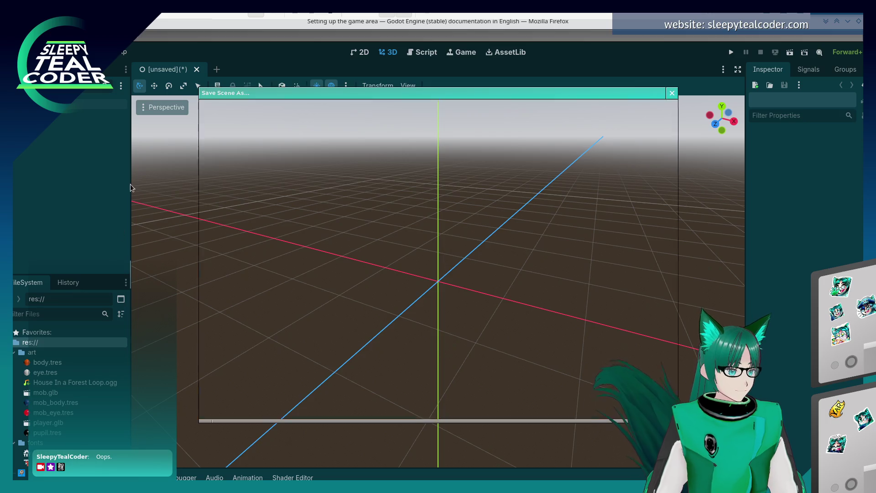
key(Return)
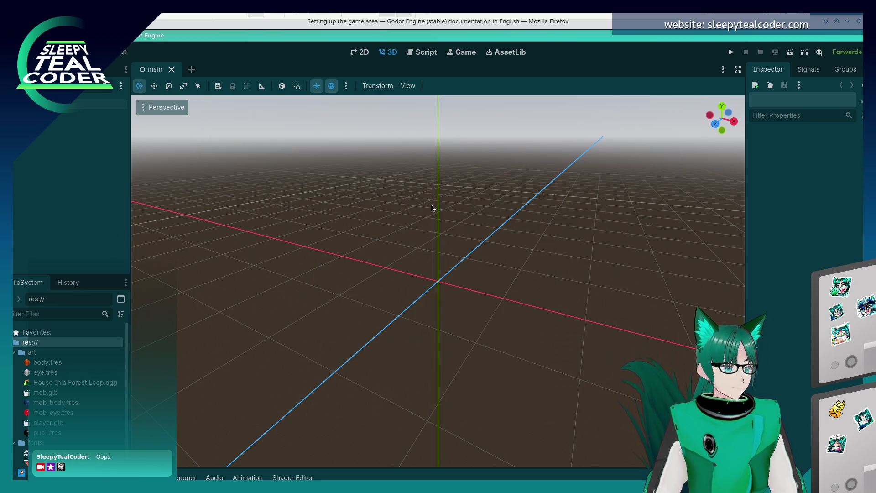
key(alt+Tab)
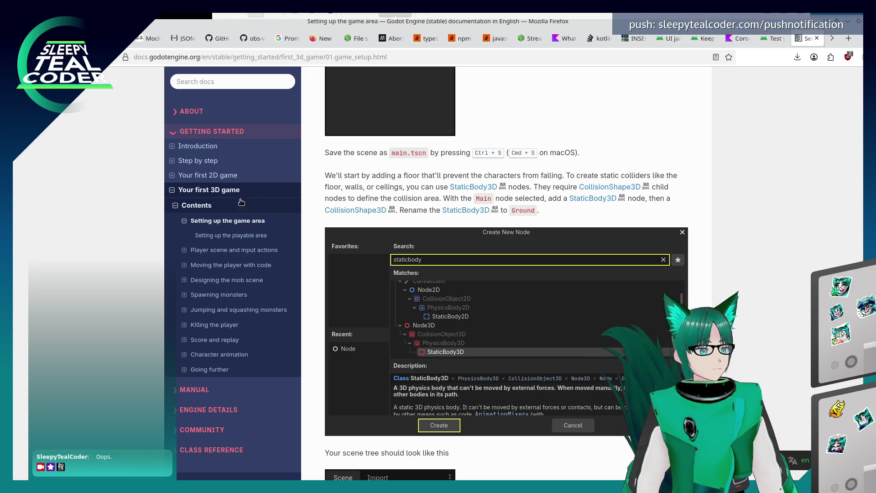
Add a StaticBody3D under Main and rename it Ground
key(alt+Tab)
key(alt+Tab)
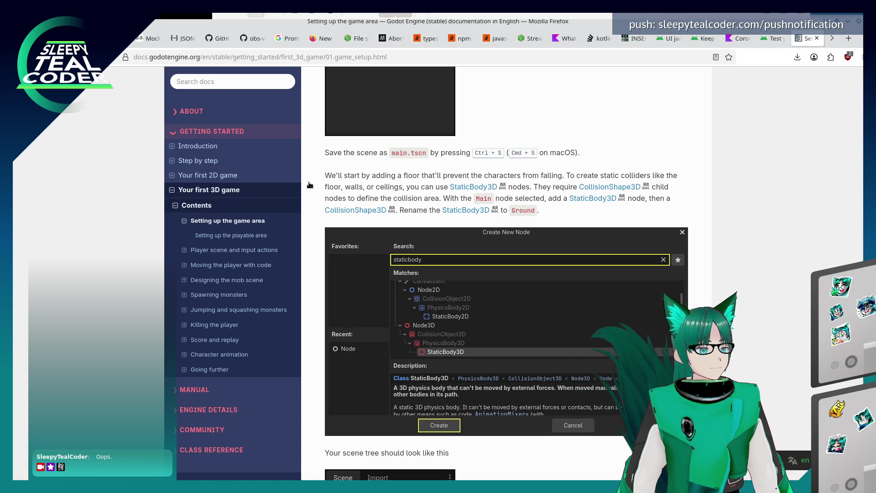
key(alt+Tab)
right_click(69, 103)
key(Escape)
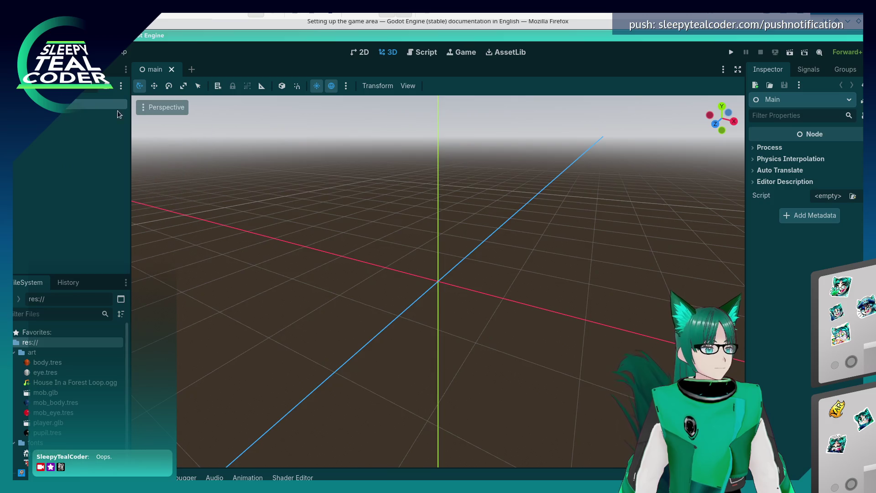
key(ctrl+a)
text(Static)
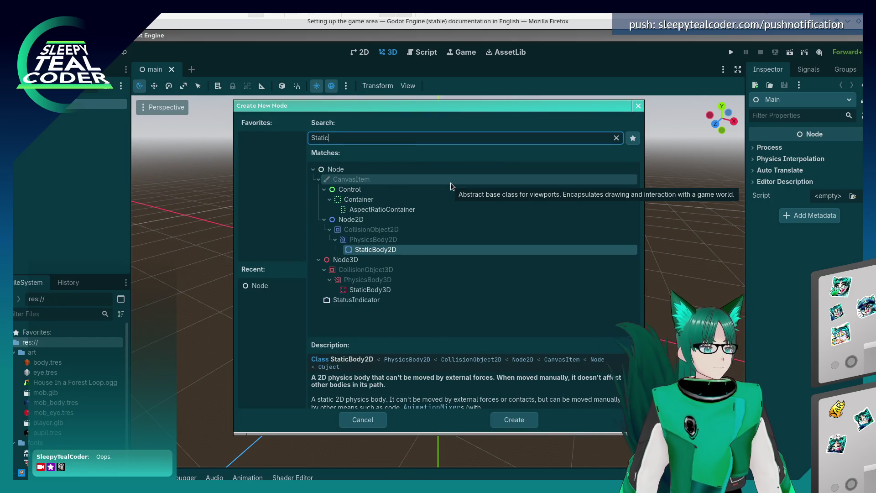
text(Body)
key(Down)
key(Down)
key(Down)
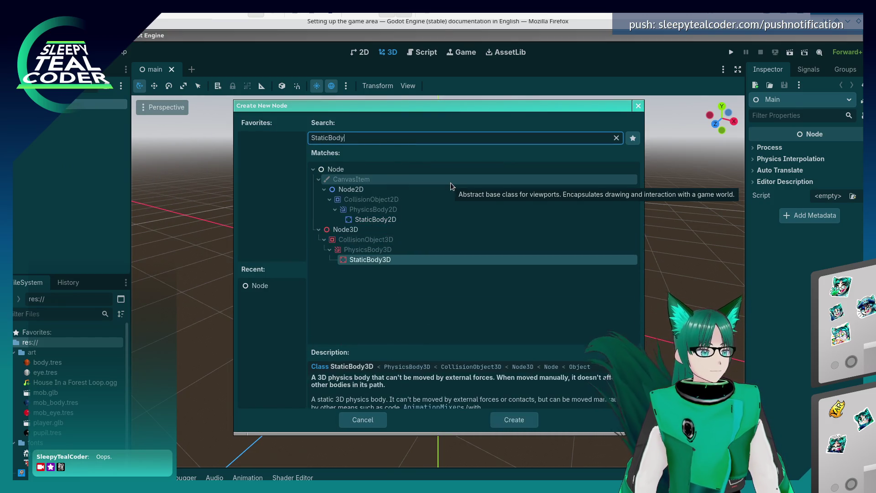
key(Return)
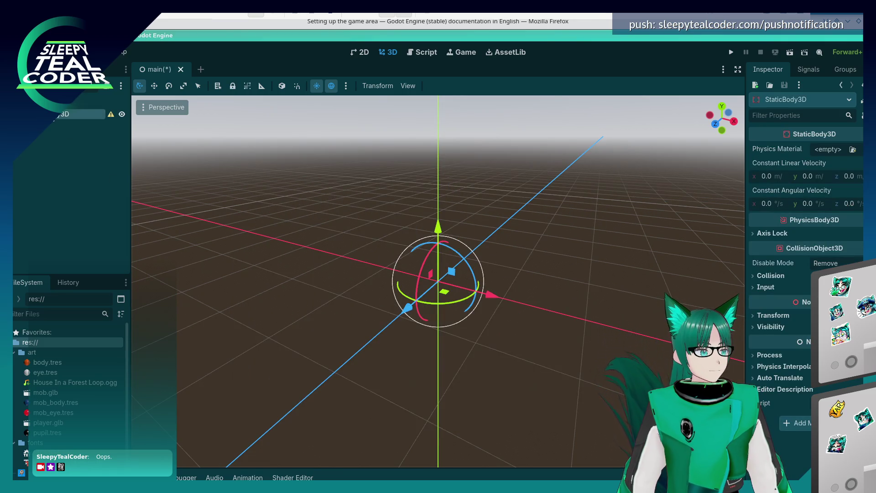
key(F2)
key(BackSpace)
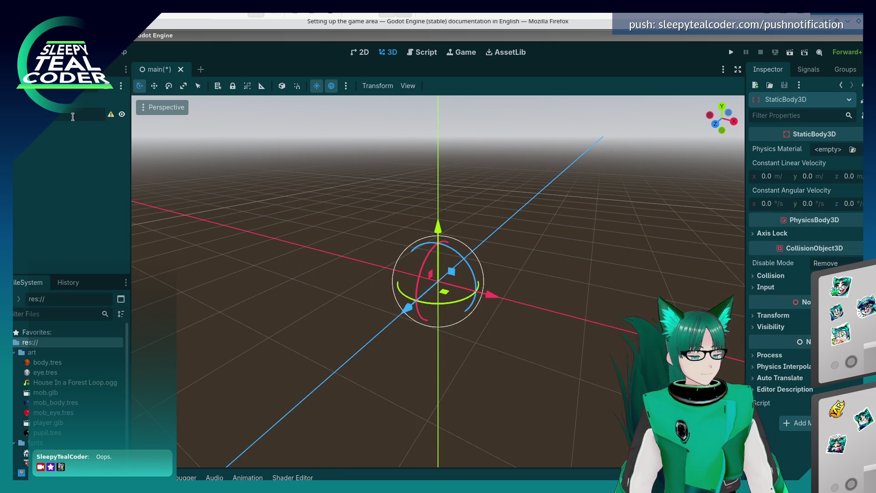
Add a CollisionShape3D child node under Ground
key(alt+Tab)
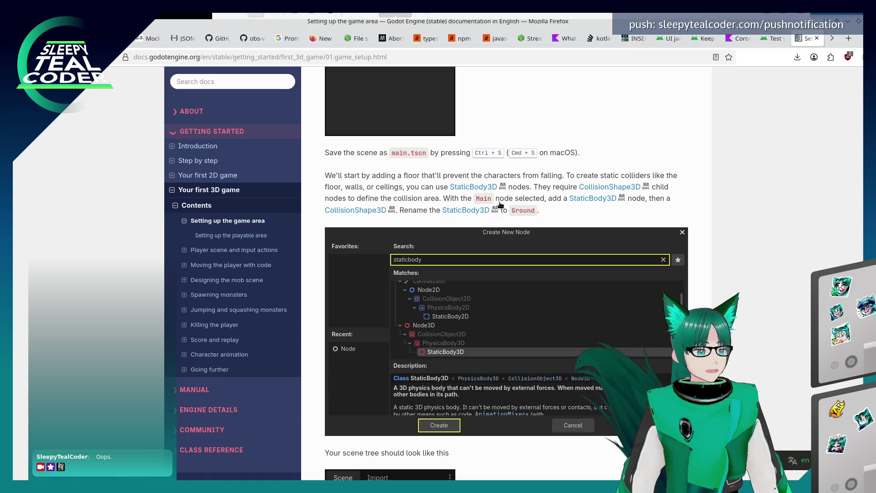
key(alt+Tab)
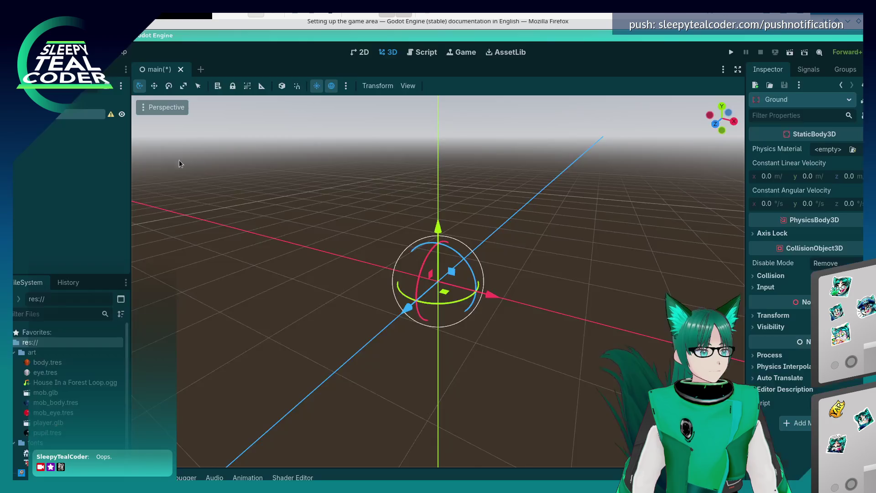
right_click(71, 117)
click(96, 125)
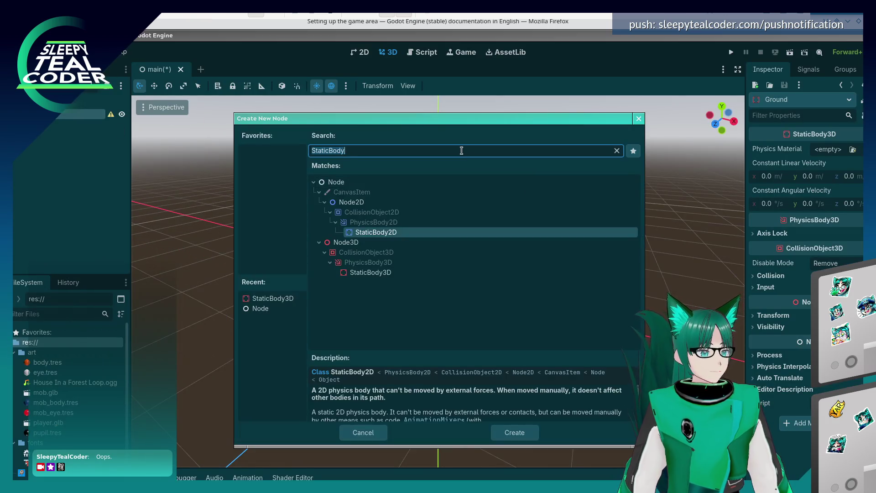
text(CollisionShap)
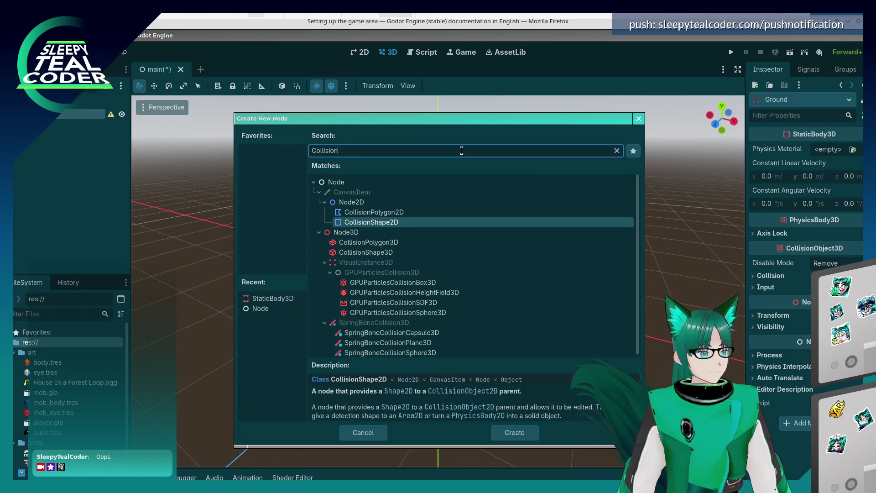
text(e)
key(Down)
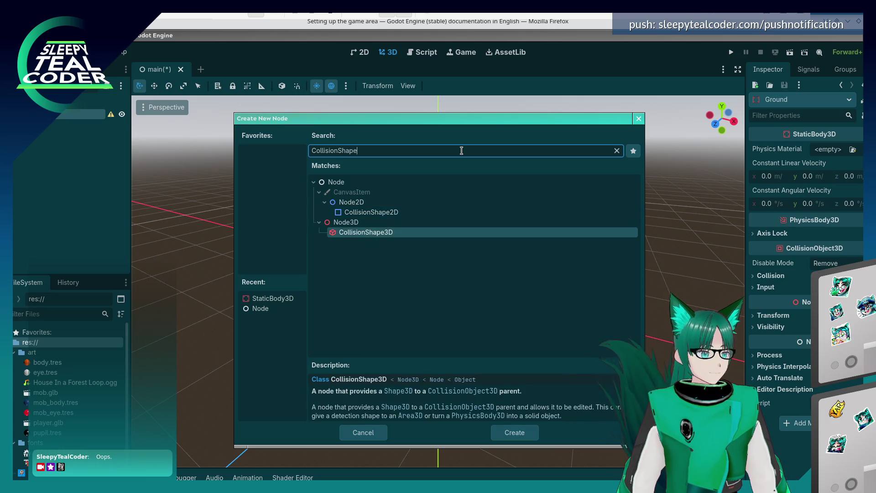
key(Return)
key(alt+Tab)
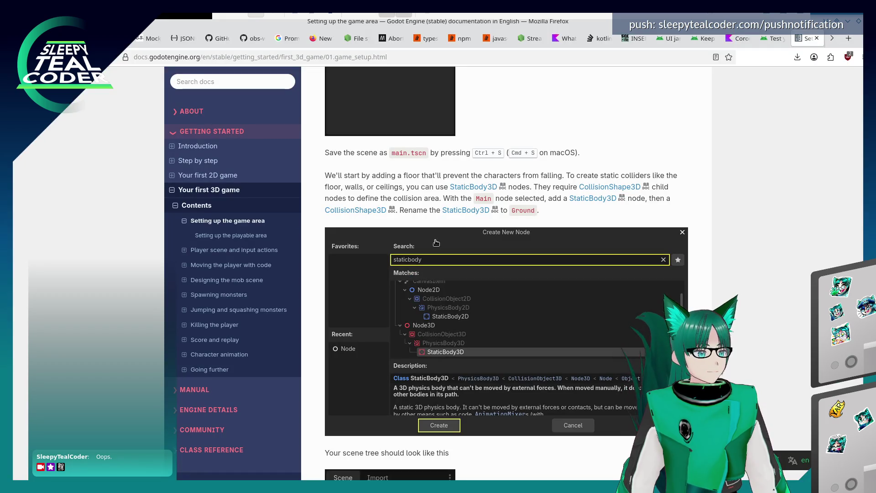
Scroll the guide to the instructions for giving the collision shape a BoxShape3D
scroll(436, 242, down, 4)
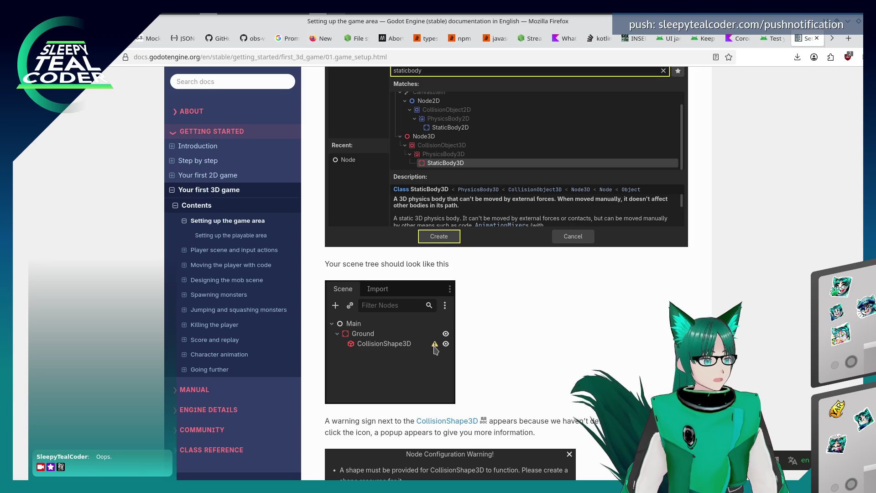
scroll(435, 349, down, 3)
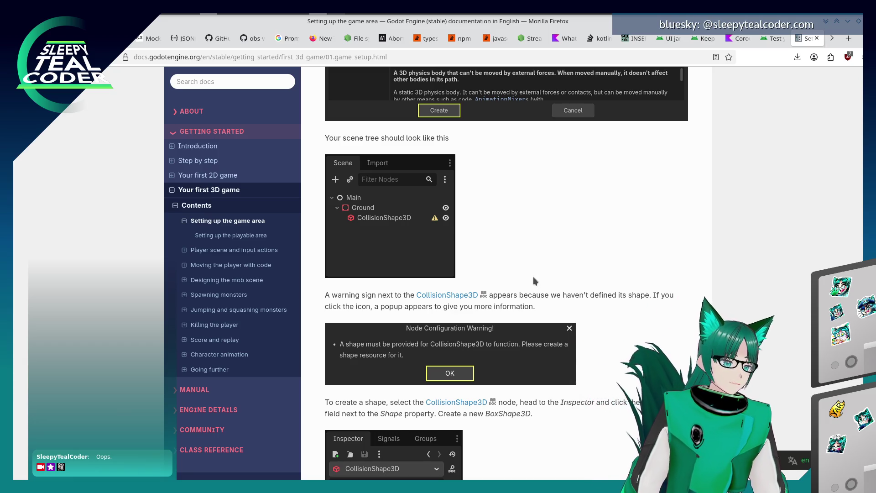
scroll(551, 299, down, 3)
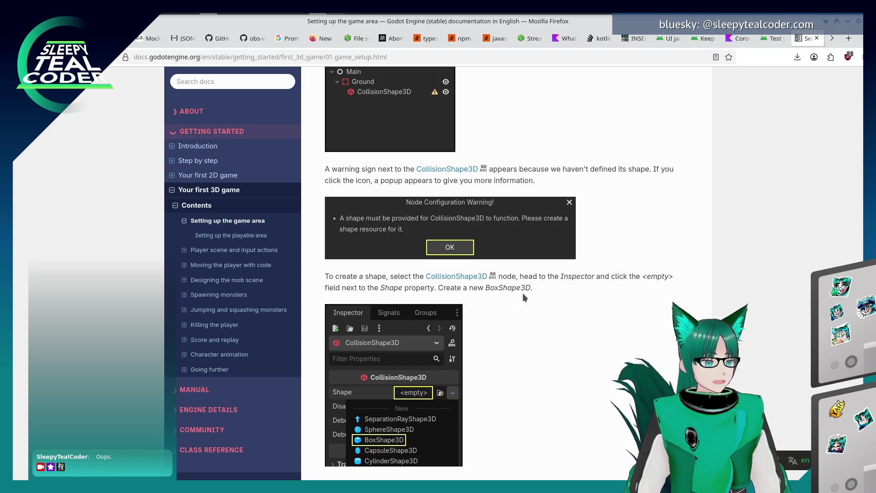
key(alt+Tab)
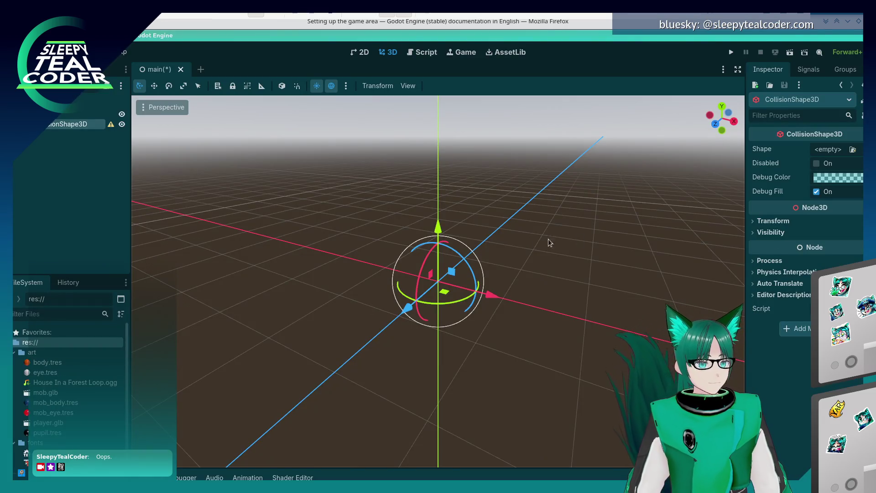
Give the CollisionShape3D a New BoxShape3D, then find the guide's box size section
click(860, 149)
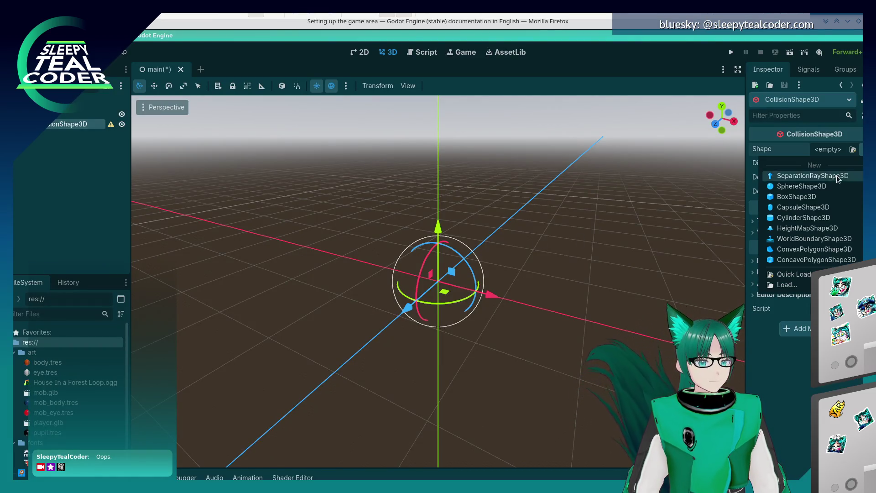
click(796, 196)
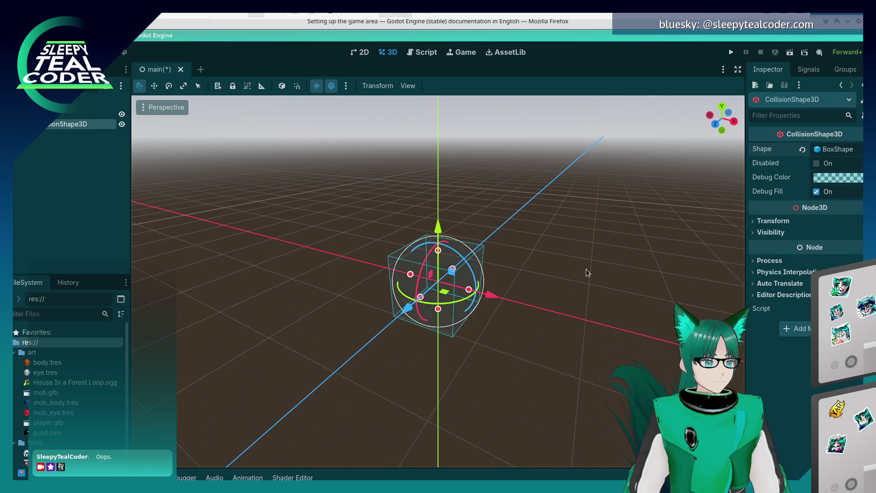
key(alt+Tab)
scroll(584, 274, down, 4)
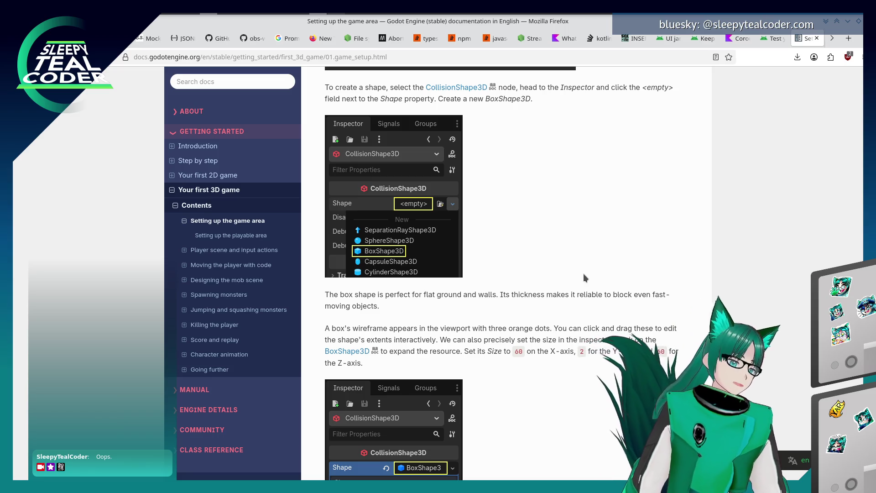
Read the guide's box size of 60, 2, 60
scroll(549, 294, down, 3)
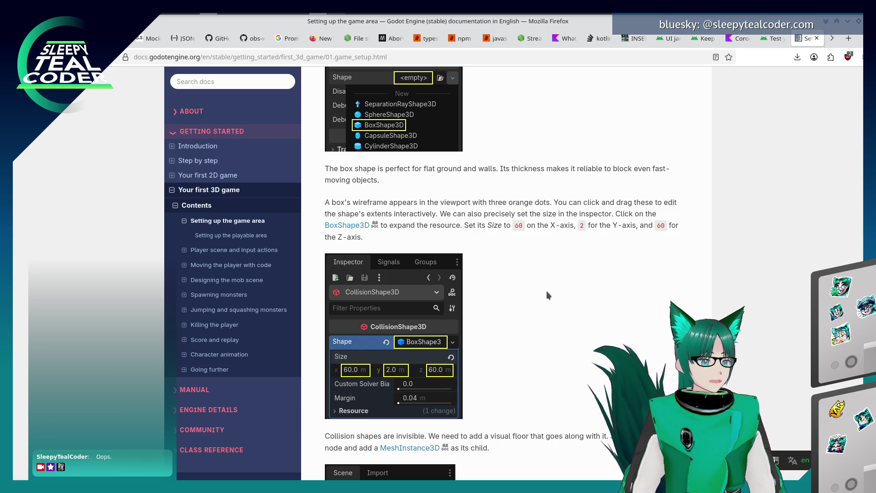
key(alt+Tab)
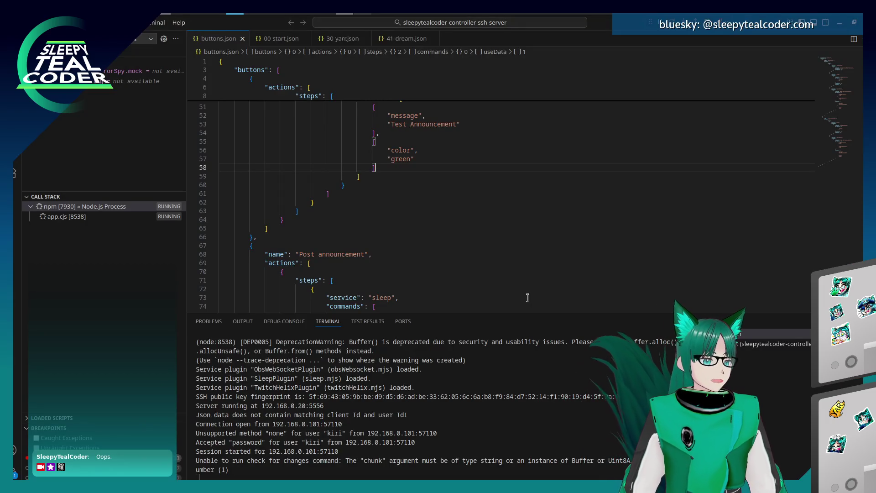
key(alt+Tab)
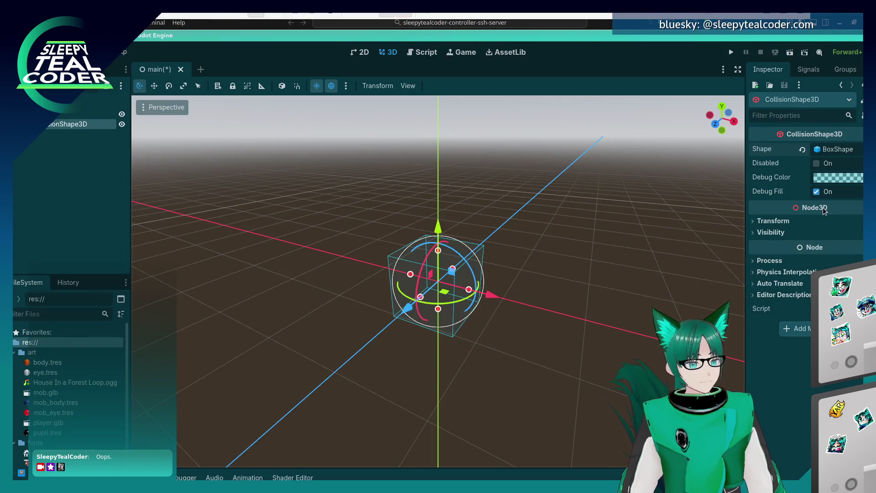
Set the collision shape's Transform Position x to 60 and y to 2
click(753, 221)
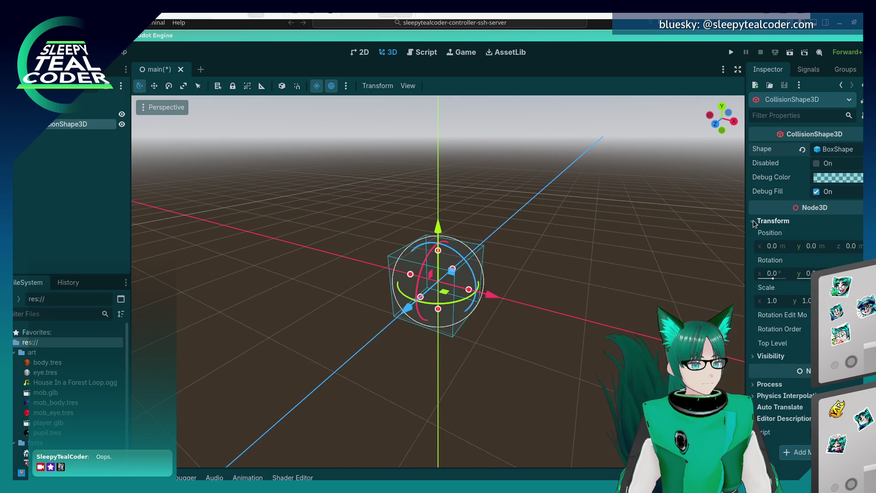
click(772, 246)
text(6)
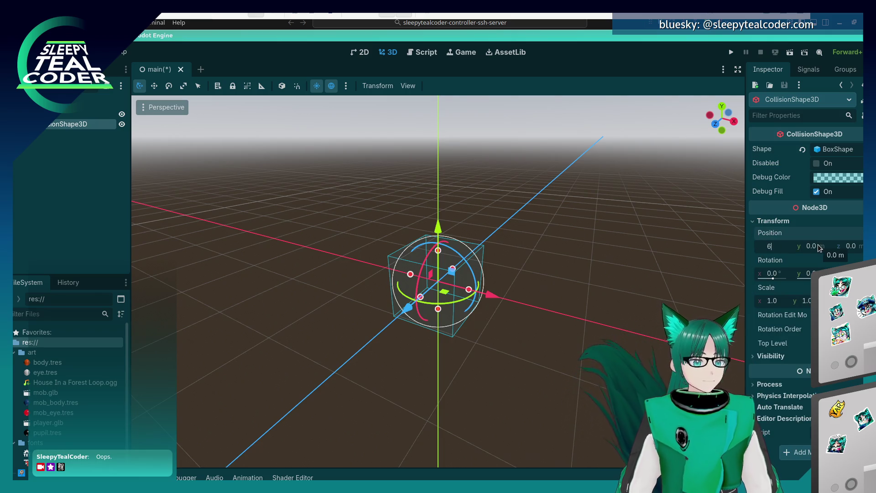
text(0)
key(Tab)
text(2)
key(Tab)
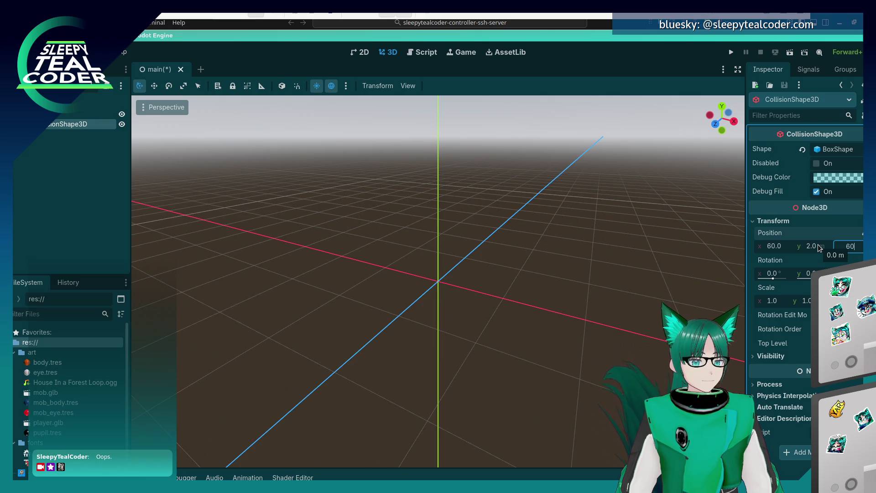
key(alt+Tab)
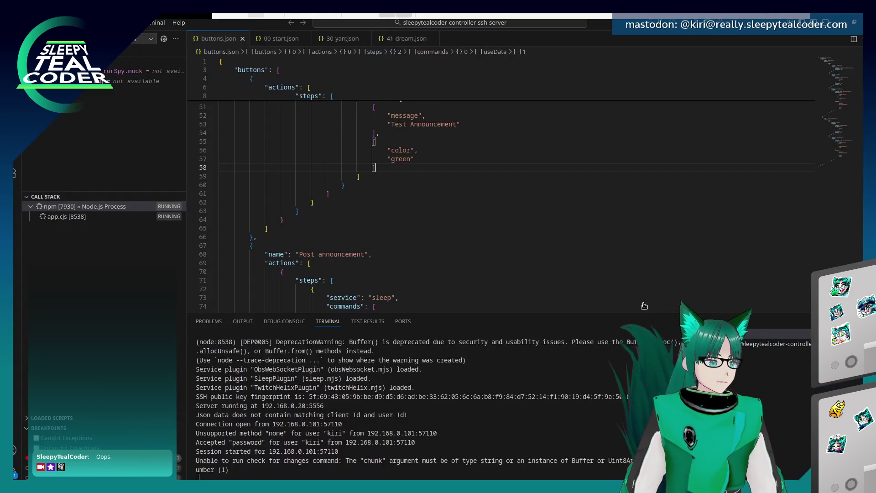
Cycle through the open windows back to the Godot docs page
key(alt+Tab)
key(alt+Tab)
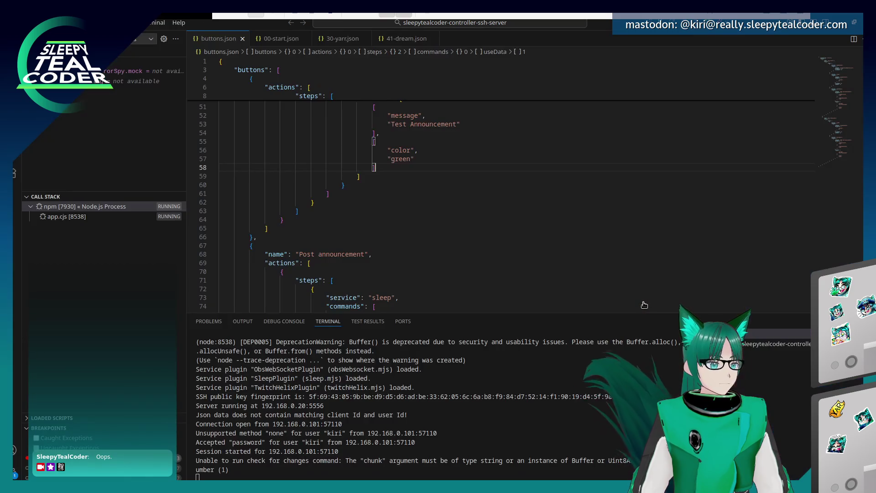
key(alt+Tab)
key(alt+Tab)
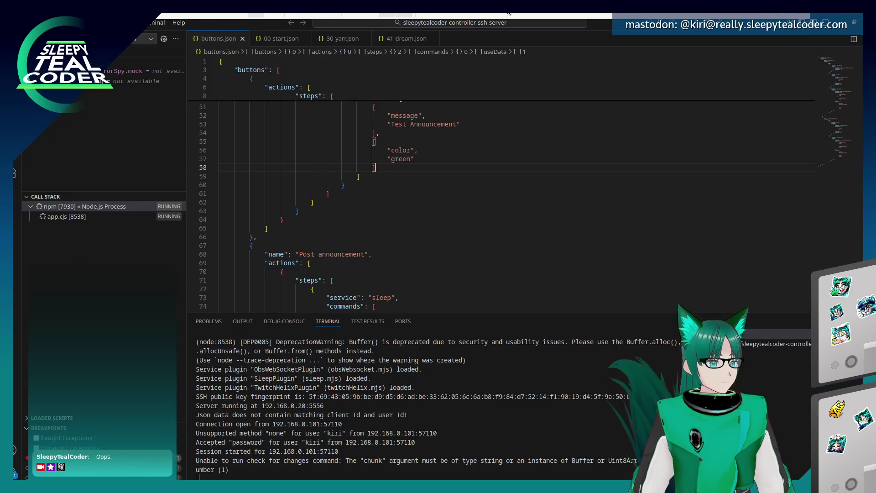
key(alt+Tab)
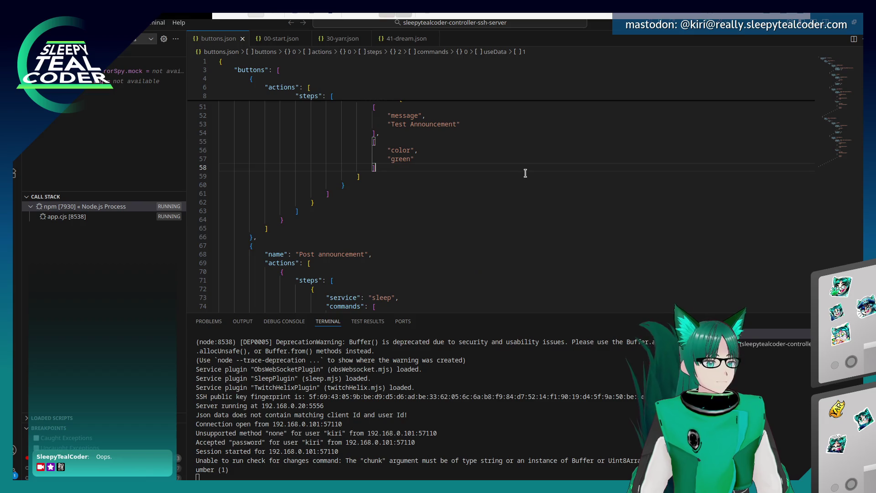
key(alt+Tab)
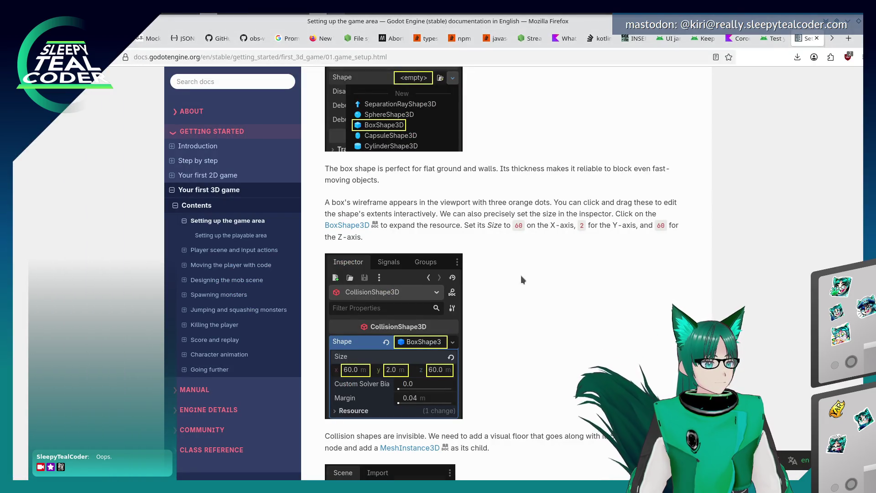
Undo and redo the recent collision shape changes to restore the CollisionShape3D
key(alt+Tab)
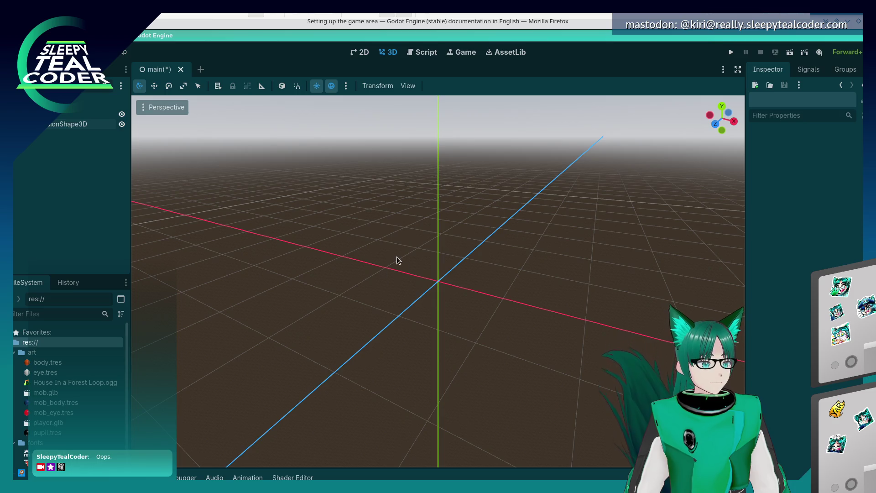
key(ctrl+z)
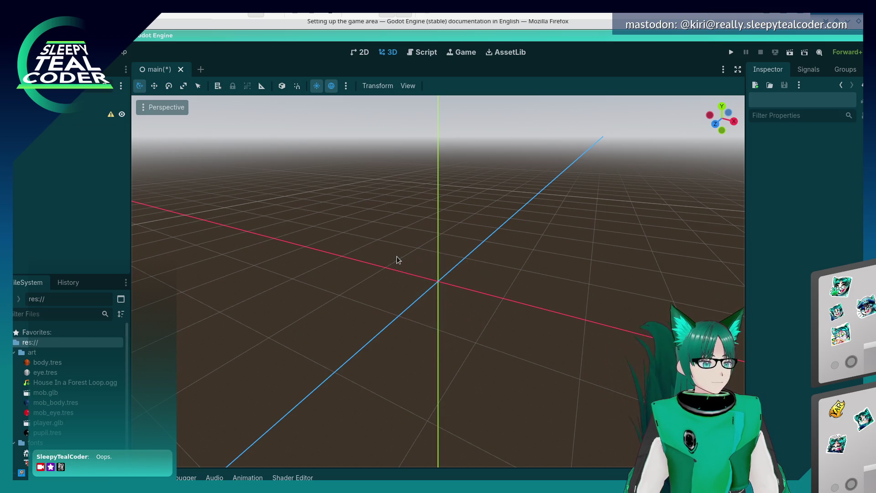
key(ctrl+shift+z)
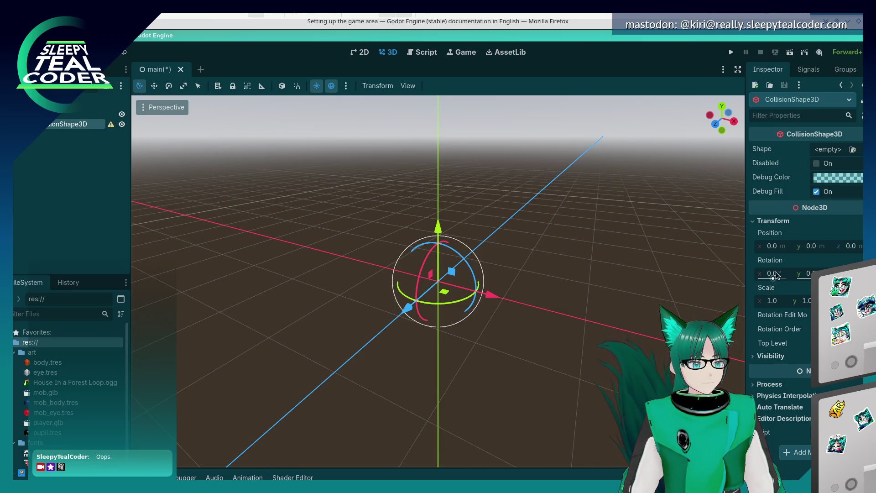
click(751, 356)
click(751, 355)
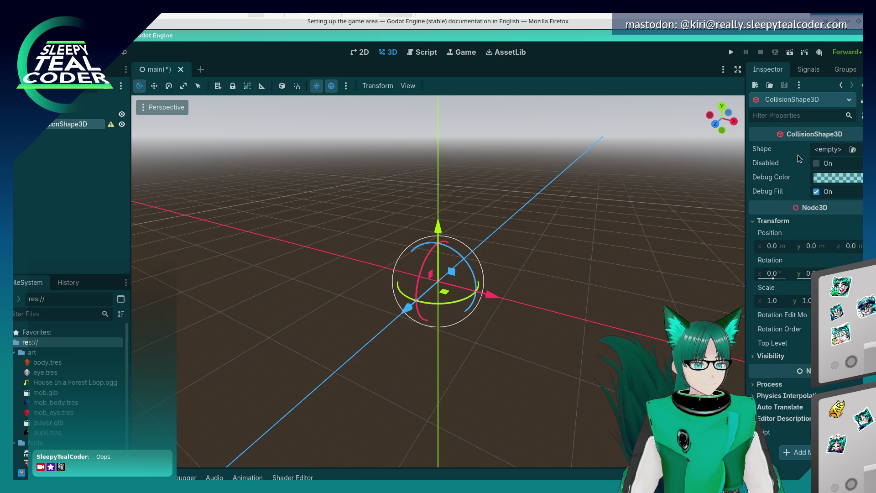
key(alt+Tab)
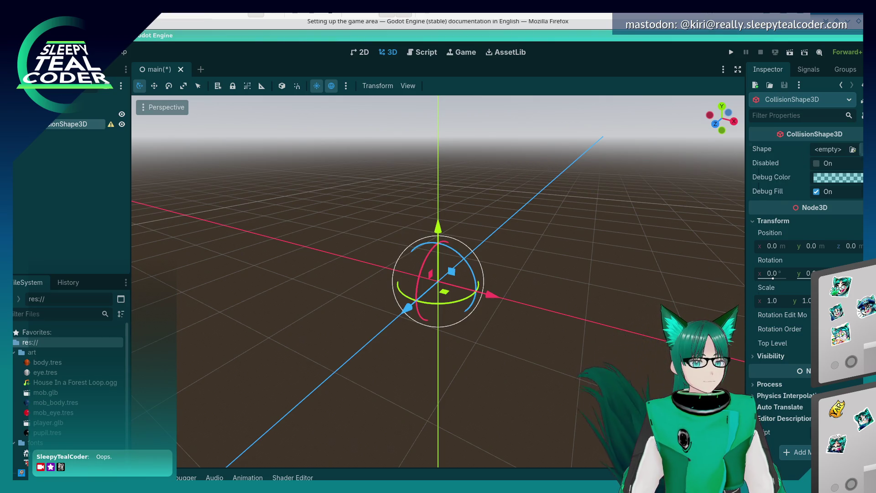
Assign a new BoxShape3D and set its Size to 60, 2, 60
click(823, 149)
click(802, 197)
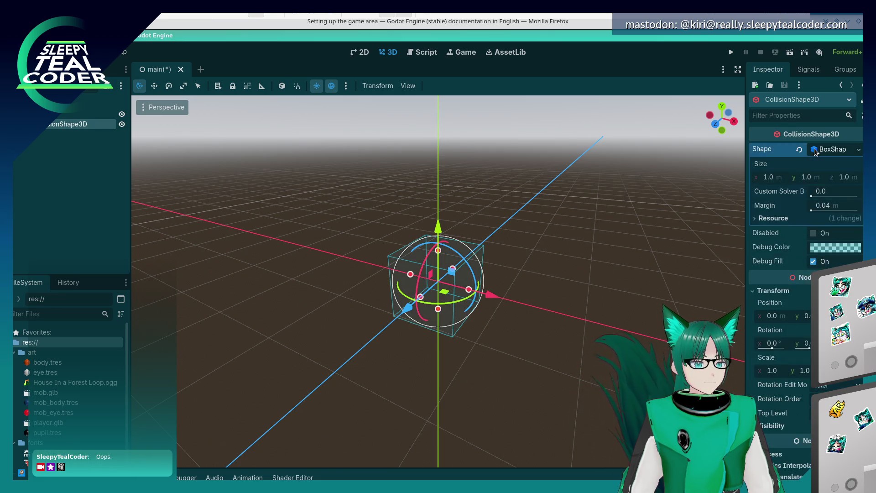
click(770, 177)
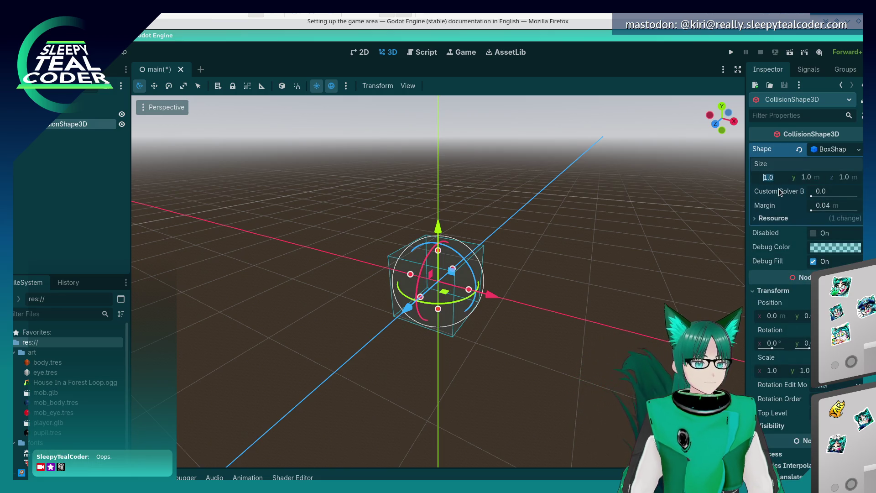
text(60)
key(Tab)
text(2)
key(Tab)
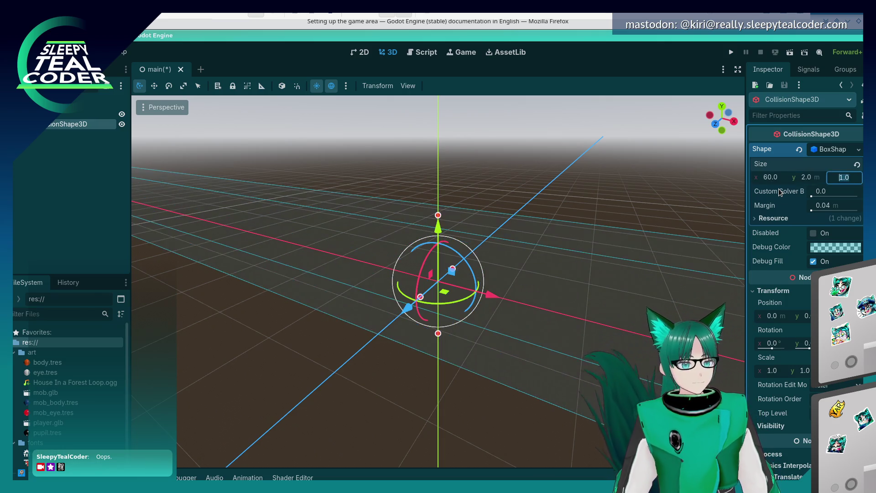
text(60)
key(Return)
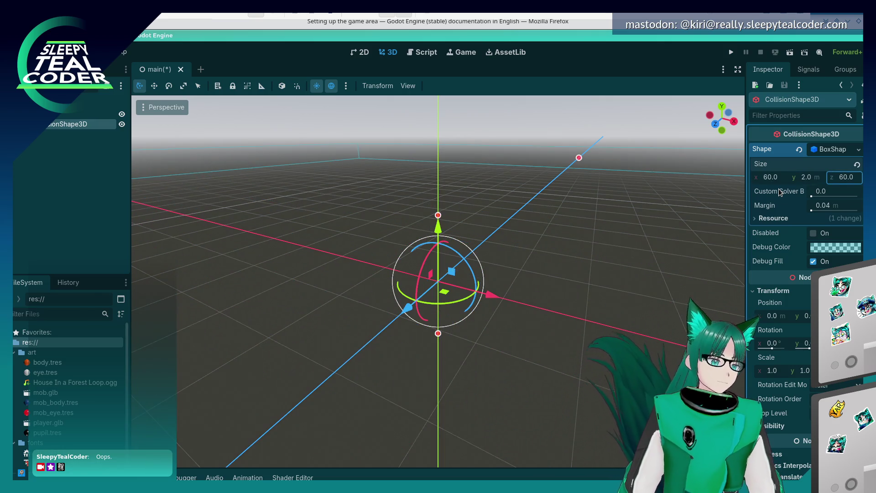
key(alt+Tab)
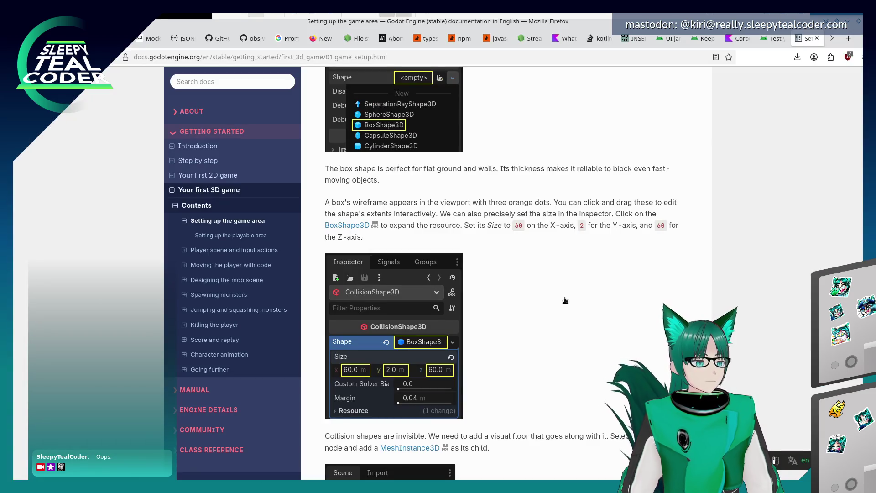
Scroll the guide to the MeshInstance3D floor step
scroll(564, 297, down, 3)
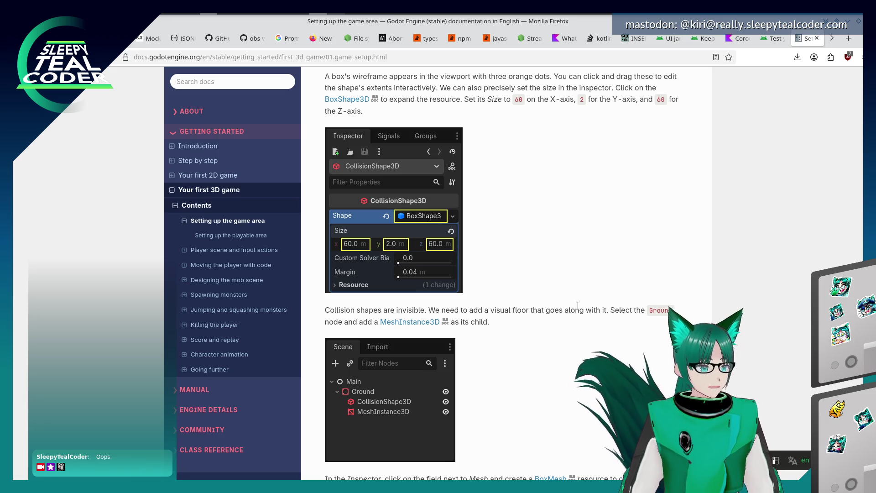
key(alt+Tab)
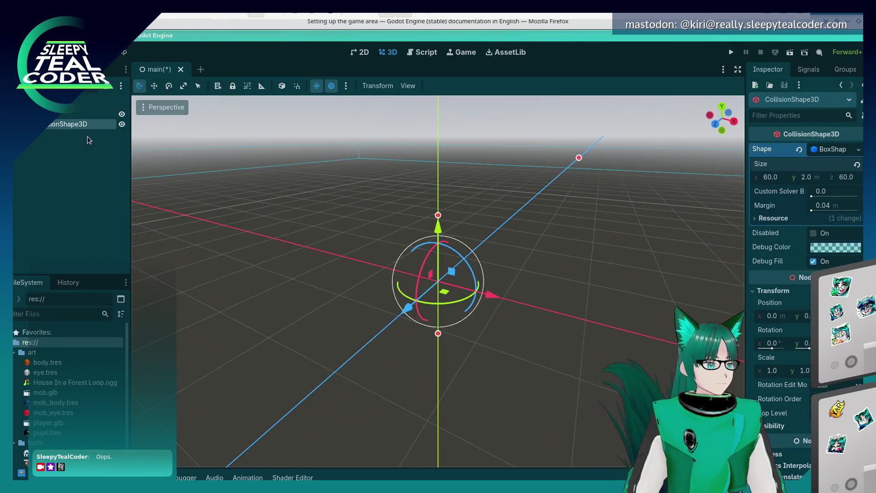
Add an empty MeshInstance3D child to the Ground node, then go back to the tutorial
right_click(92, 115)
click(119, 121)
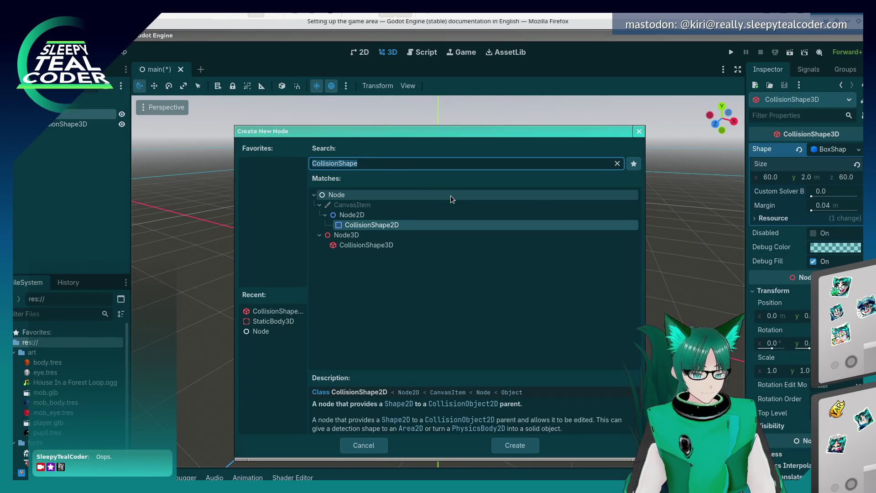
text(MeshInstance)
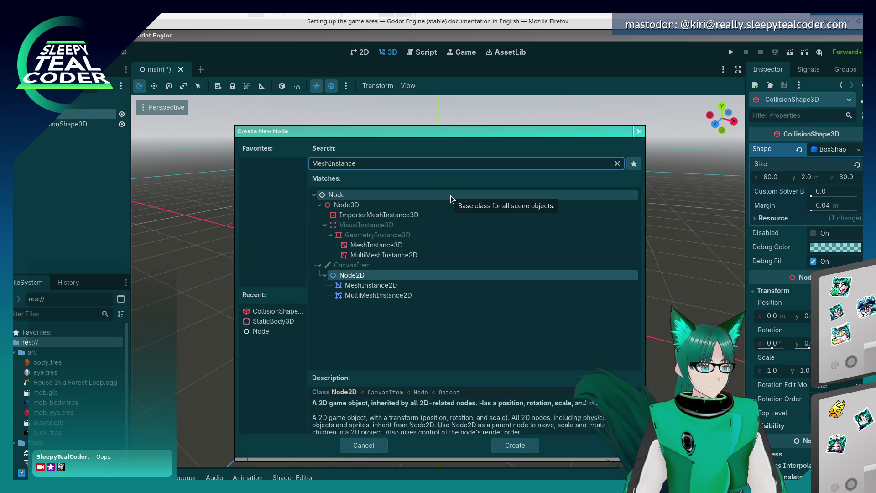
key(Up)
key(Up)
key(Up)
key(Return)
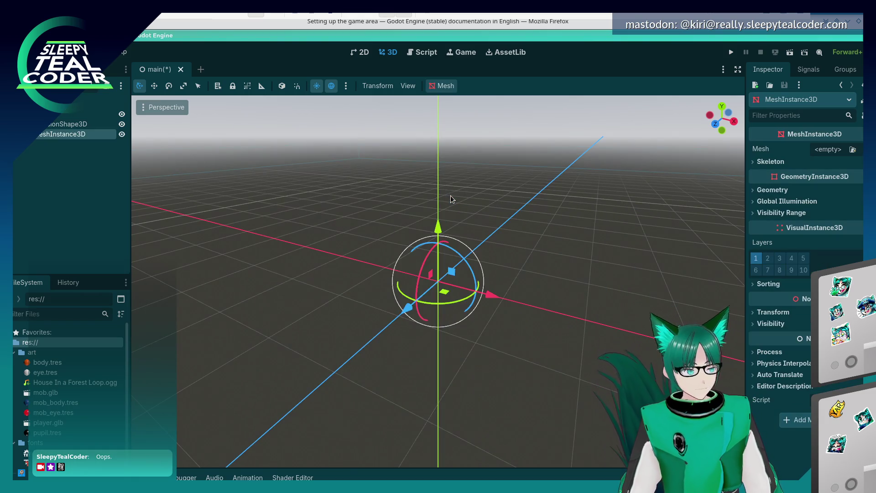
key(alt+Tab)
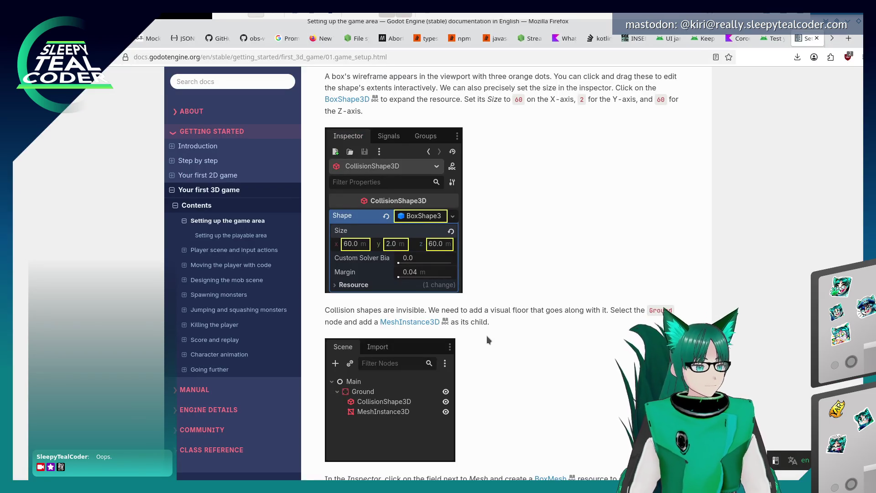
Scroll the guide to the step on giving the mesh a BoxMesh, then return to Godot
scroll(487, 340, down, 4)
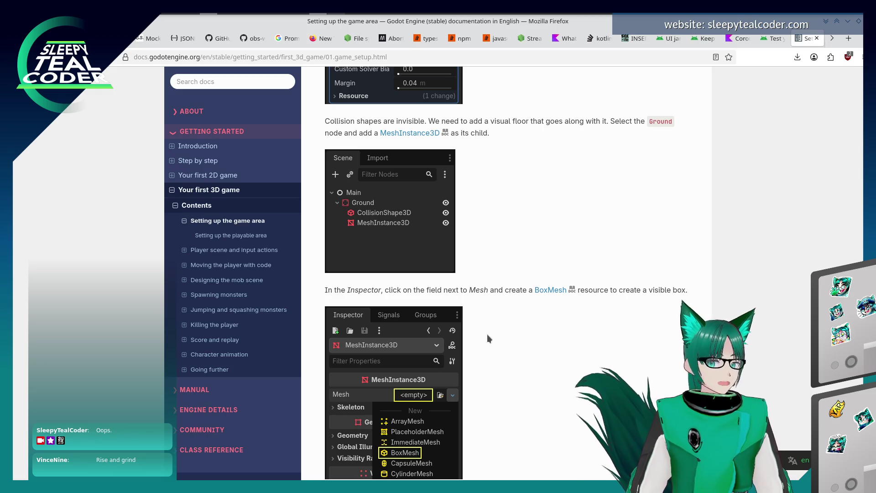
scroll(486, 334, down, 2)
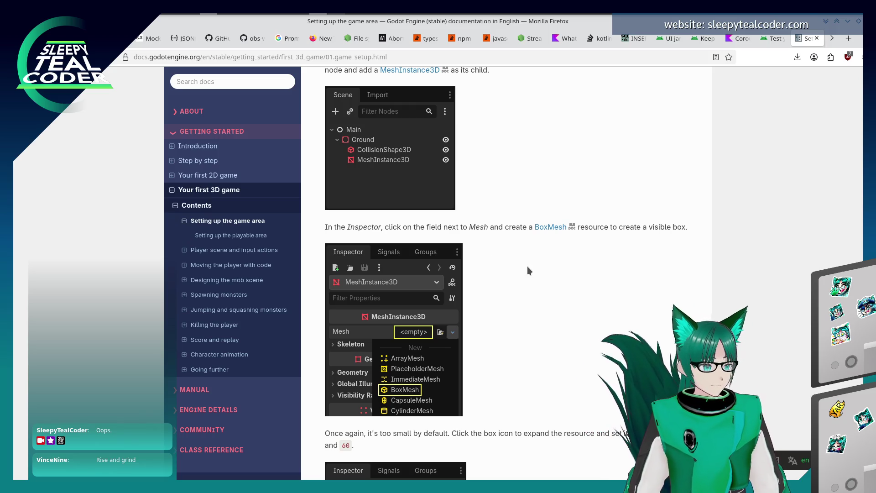
key(alt+Tab)
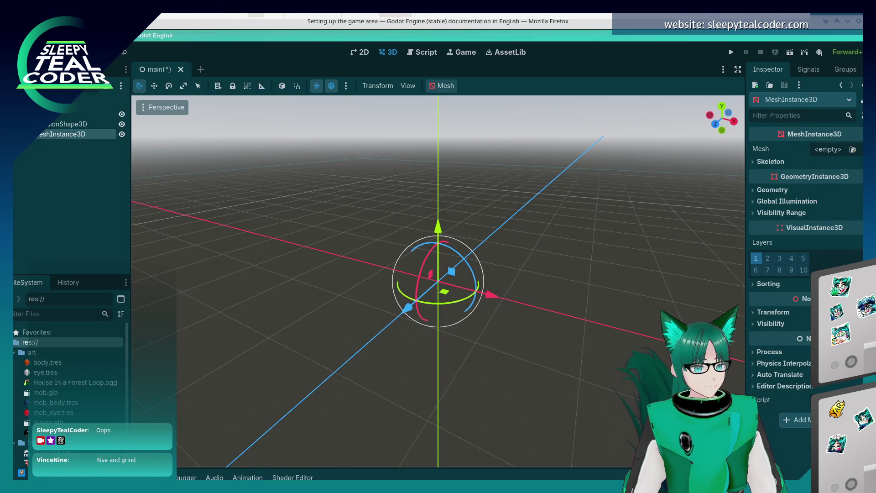
Assign a new BoxMesh to the MeshInstance3D and check the guide's next instruction
click(827, 149)
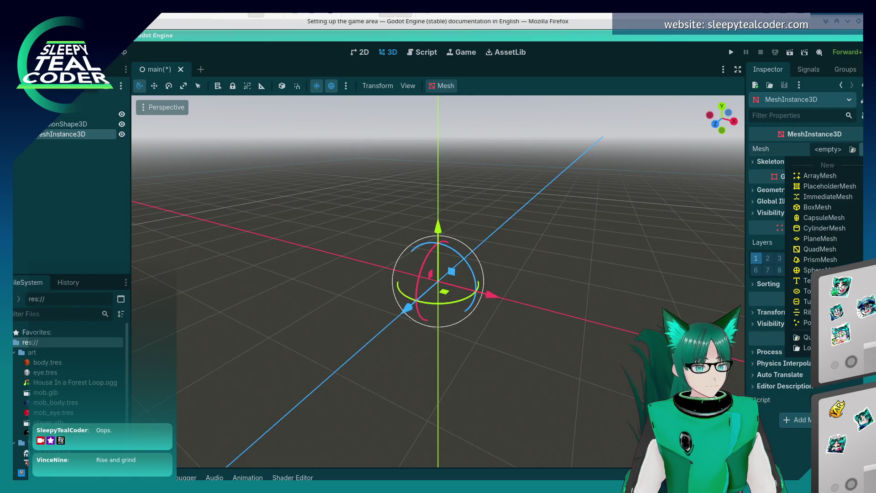
click(816, 207)
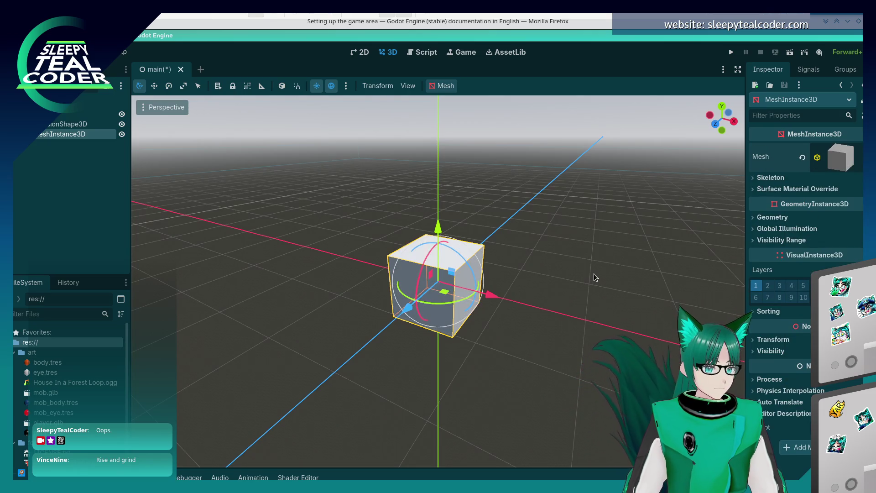
key(alt+Tab)
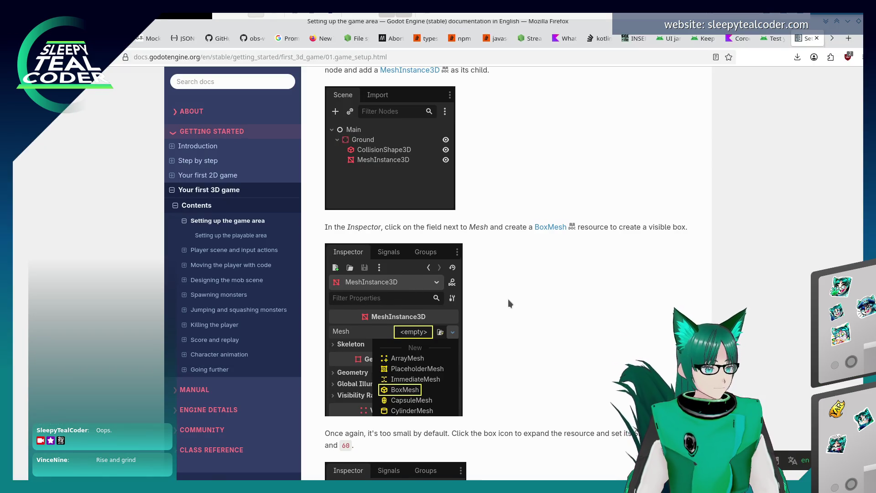
scroll(511, 299, down, 3)
scroll(507, 299, down, 2)
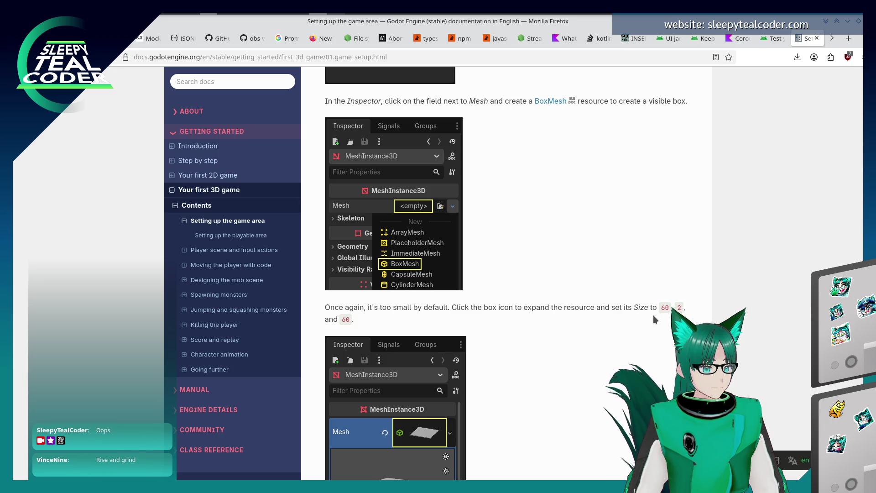
key(alt+Tab)
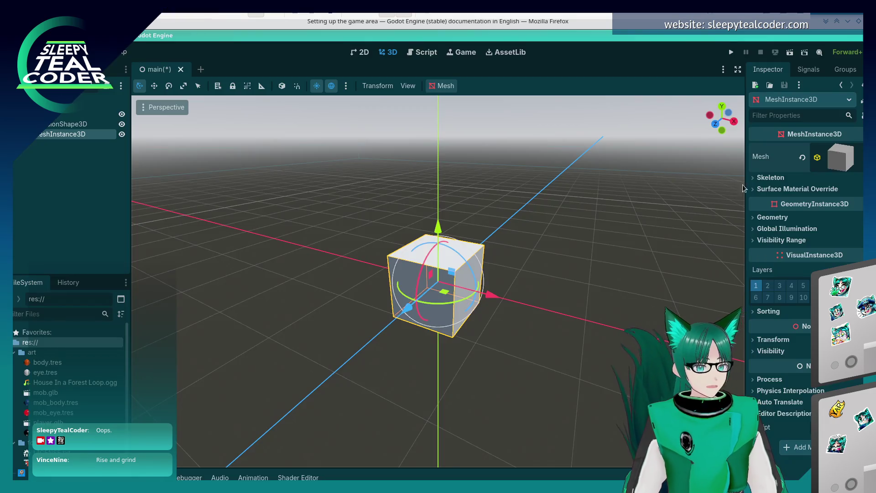
Set the BoxMesh size to 60 × 2 × 60 to form the floor slab
click(814, 158)
click(776, 263)
text(6)
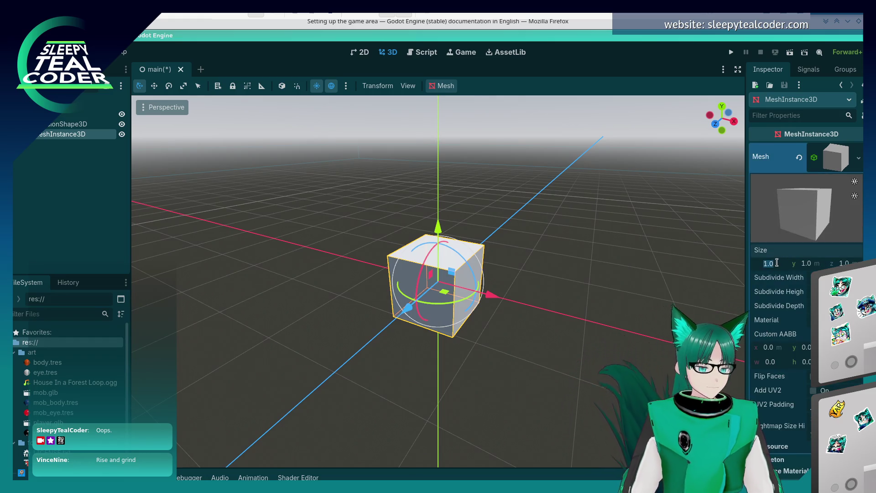
text(0)
key(Tab)
text(2)
key(Tab)
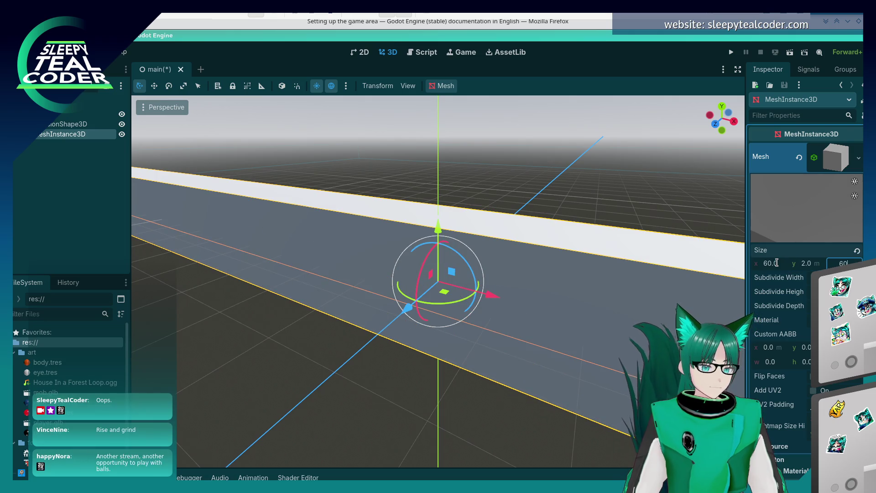
text(60)
key(Tab)
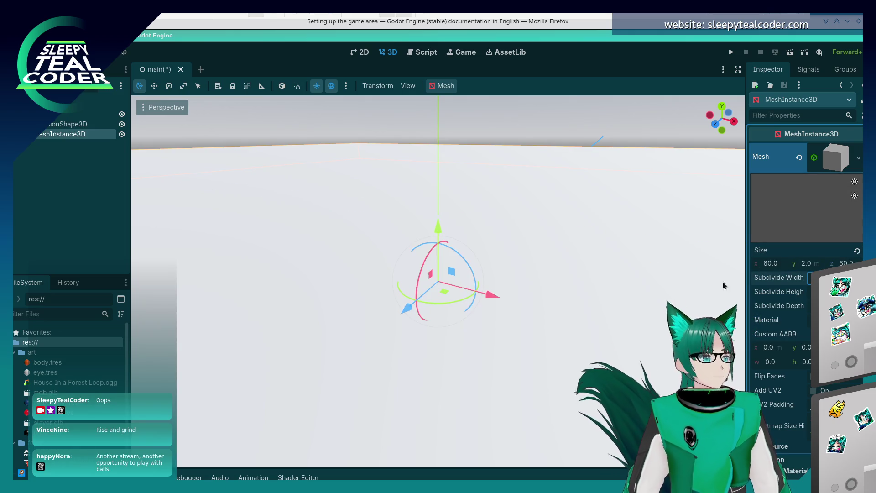
scroll(516, 280, down, 6)
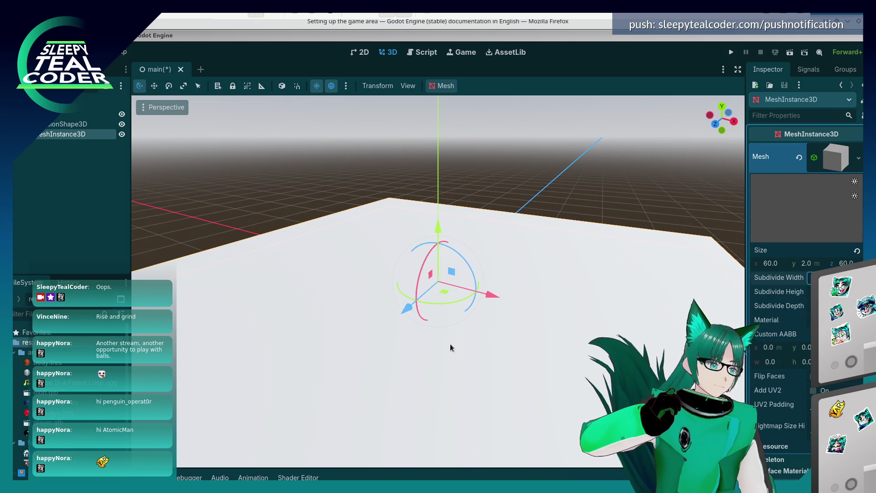
key(alt+Tab)
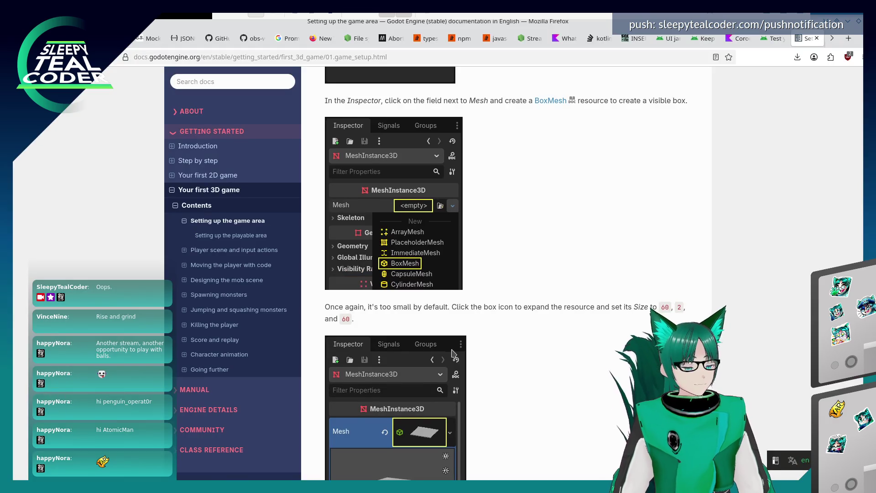
scroll(452, 349, down, 5)
scroll(452, 349, down, 3)
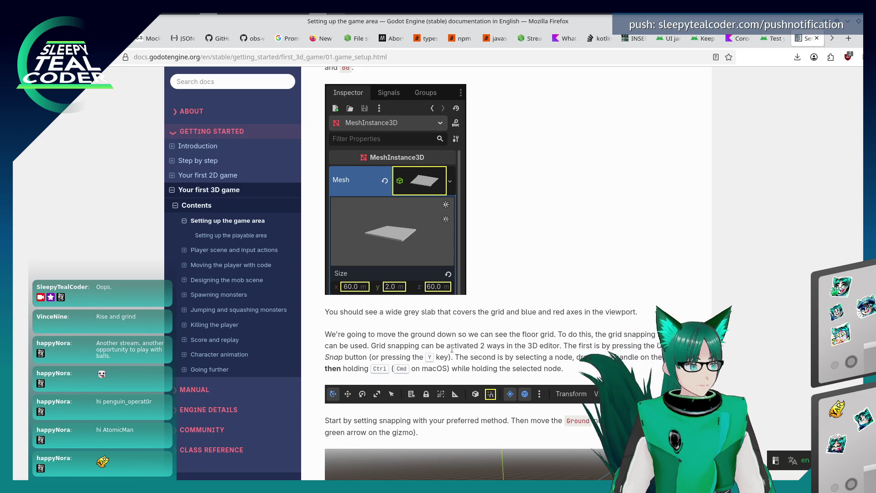
scroll(451, 349, down, 3)
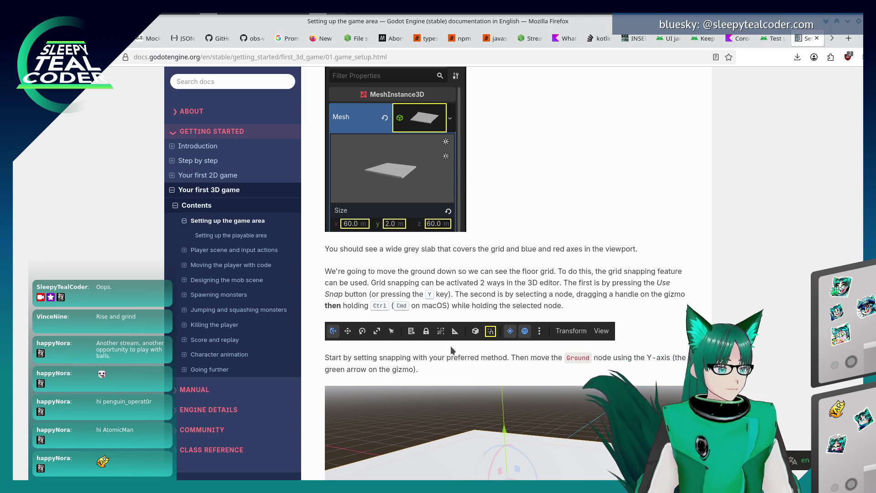
scroll(451, 349, down, 4)
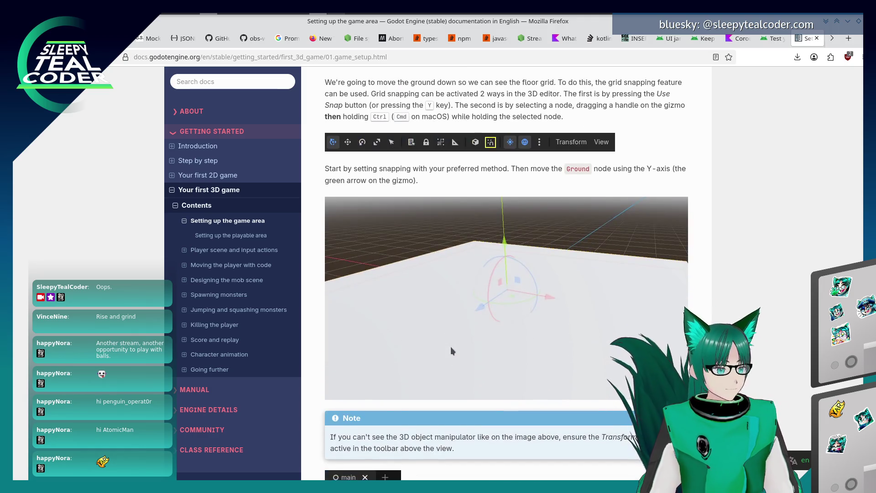
scroll(451, 350, up, 3)
scroll(451, 351, down, 2)
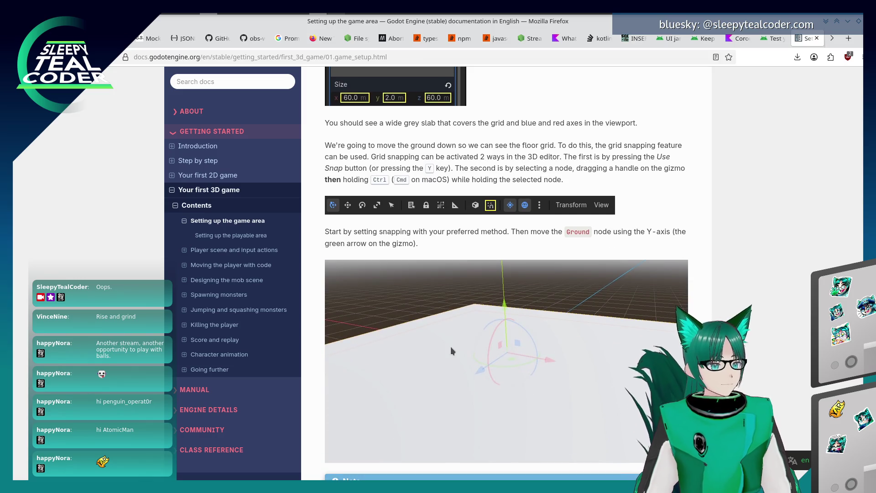
key(alt+Tab)
key(alt+Tab)
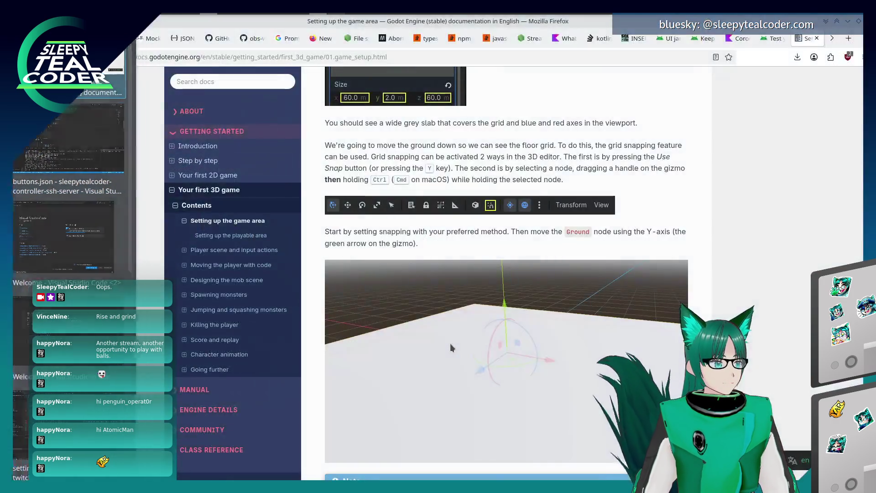
key(alt+Tab)
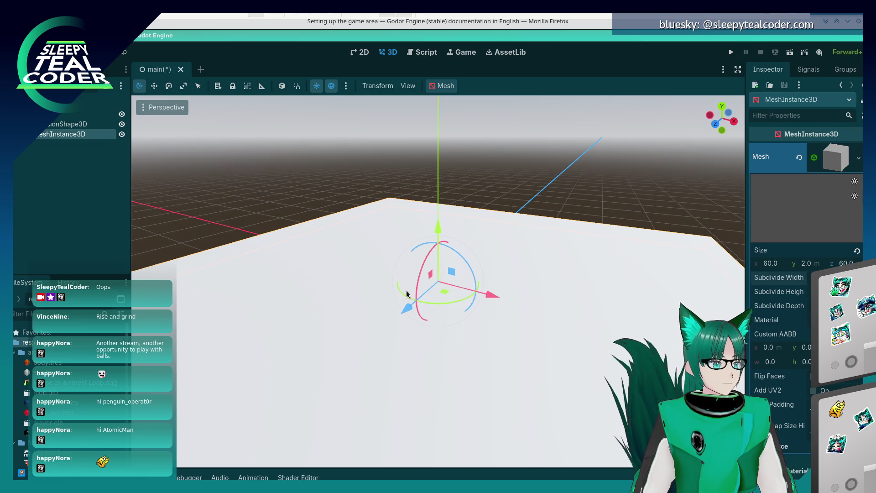
Check the guide, then turn on grid snapping in the 3D viewport toolbar
key(alt+Tab)
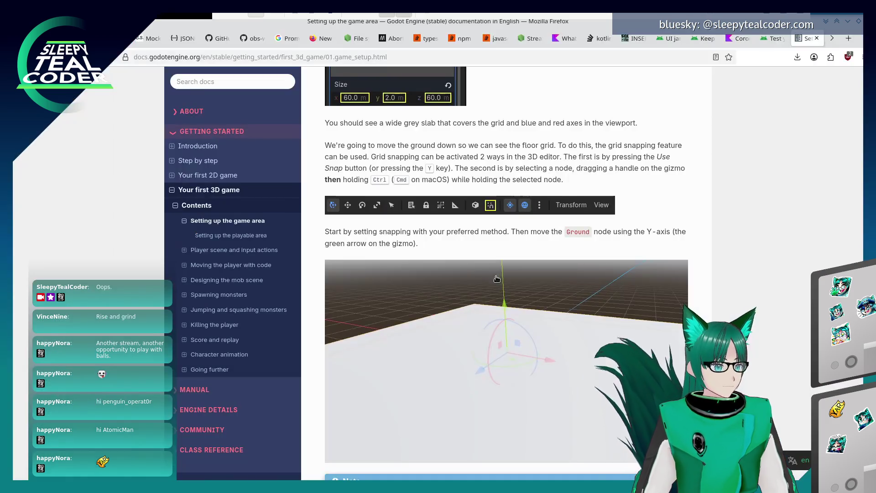
scroll(486, 305, up, 3)
key(alt+Tab)
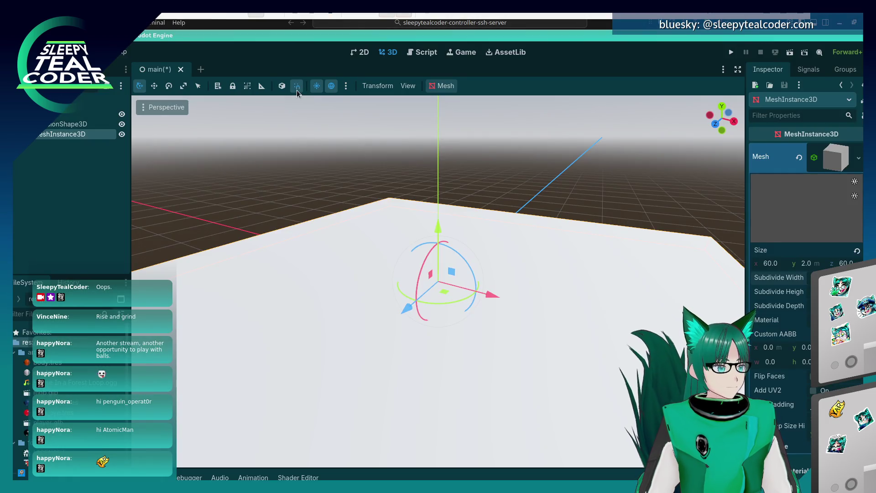
click(296, 87)
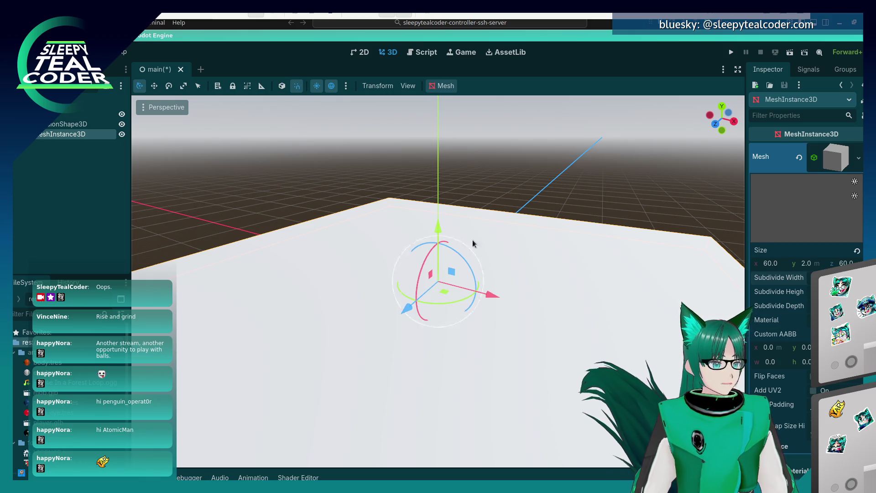
Read further down the documentation before returning to the Godot editor
key(alt+Tab)
key(alt+Tab)
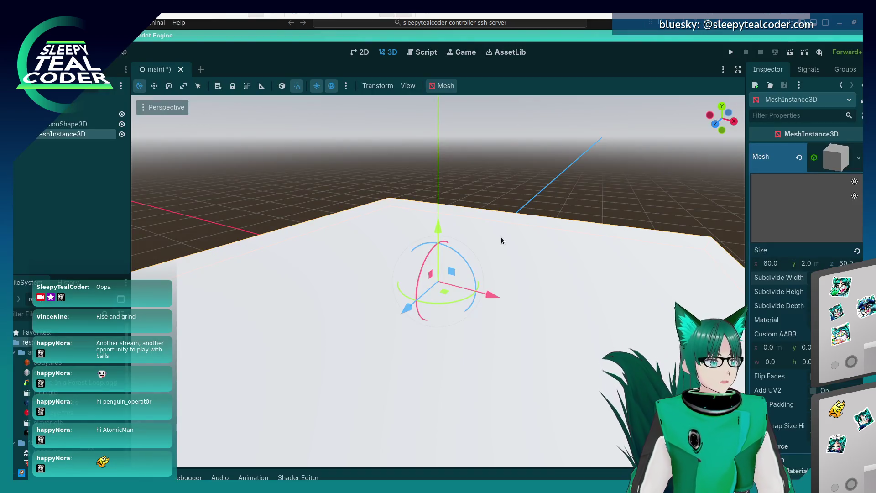
key(alt+Tab)
key(alt+Tab)
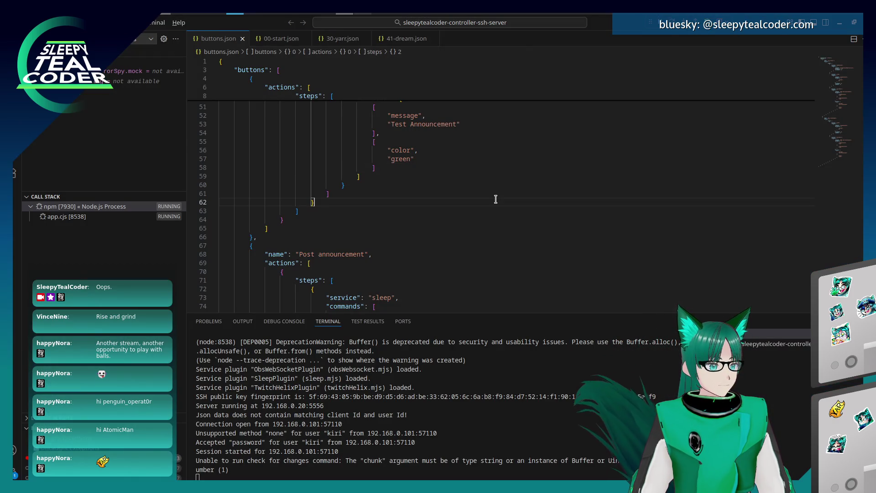
key(alt+Tab)
scroll(447, 363, down, 1)
scroll(448, 363, down, 2)
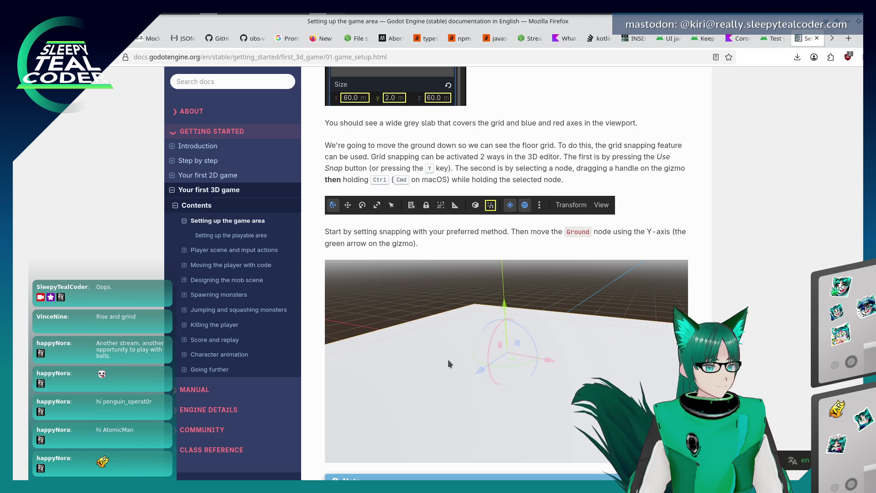
scroll(448, 360, down, 2)
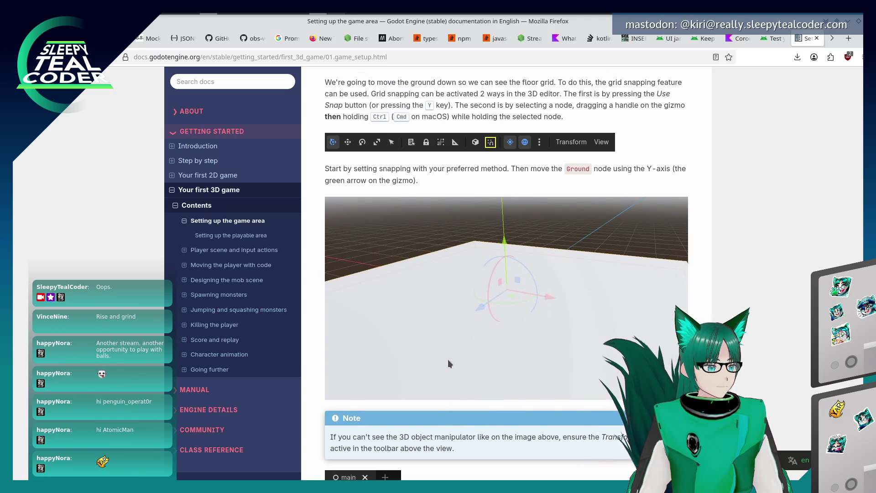
key(alt+Tab)
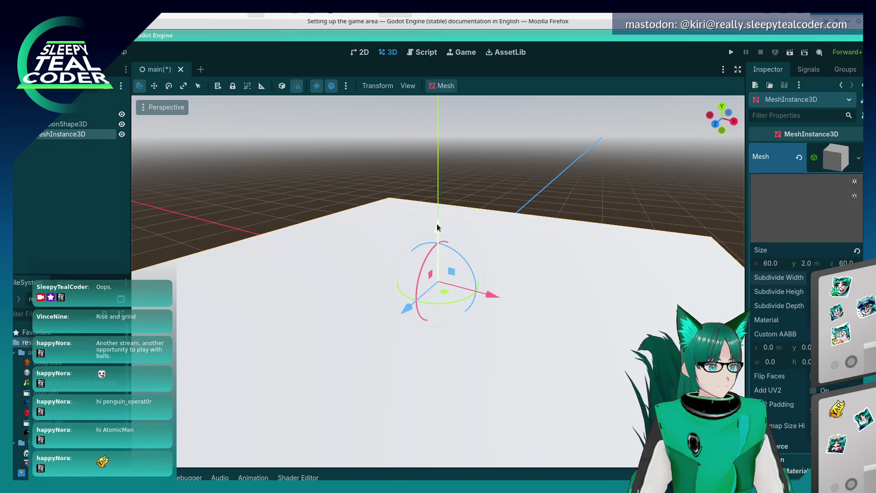
mouse_move(437, 223)
mouse_down()
mouse_move(442, 131)
mouse_move(438, 271)
mouse_move(436, 159)
mouse_up()
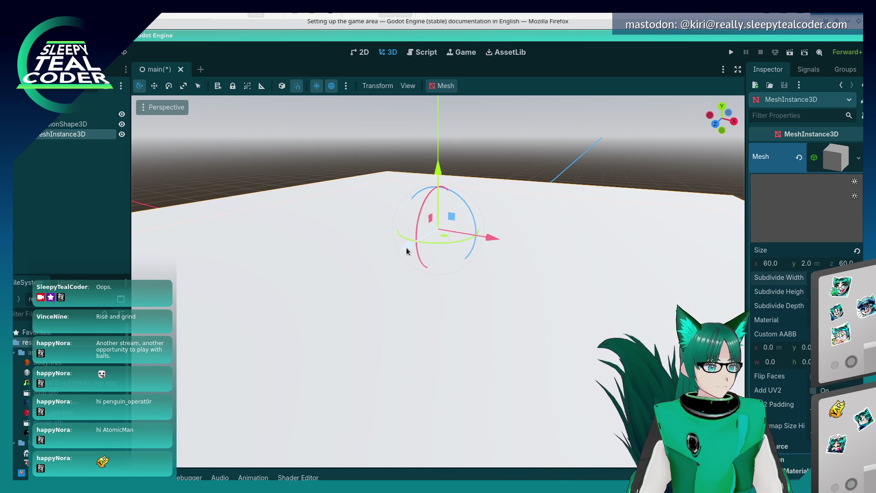
key(ctrl+z)
mouse_move(413, 305)
mouse_down()
mouse_move(368, 368)
mouse_move(450, 349)
mouse_up()
key(ctrl+z)
key(ctrl+z)
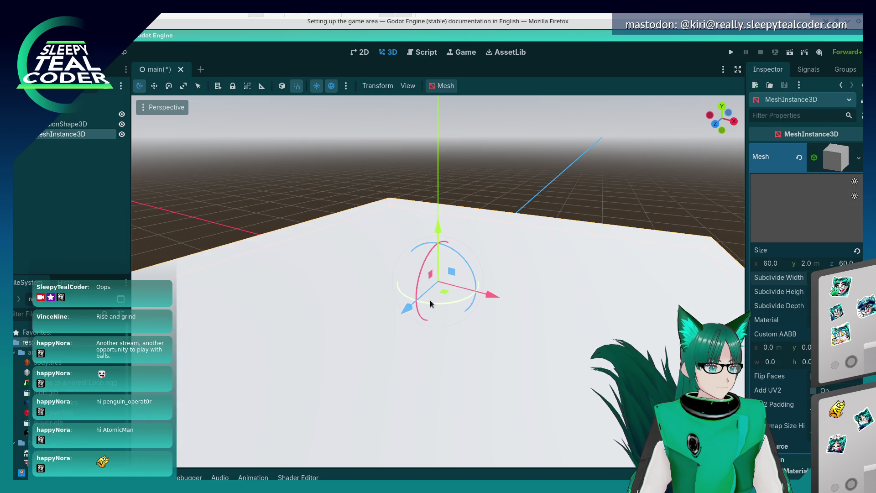
mouse_move(429, 299)
mouse_down()
mouse_move(456, 307)
mouse_move(349, 289)
mouse_move(391, 318)
mouse_move(471, 324)
mouse_move(477, 269)
mouse_move(437, 249)
mouse_move(392, 282)
mouse_move(405, 320)
mouse_move(470, 295)
mouse_move(432, 253)
mouse_move(455, 317)
mouse_move(427, 234)
mouse_move(482, 296)
mouse_move(443, 247)
mouse_move(473, 329)
mouse_move(459, 250)
mouse_move(412, 323)
mouse_move(487, 249)
mouse_move(445, 232)
mouse_move(429, 396)
mouse_move(466, 329)
mouse_move(450, 245)
mouse_move(379, 314)
mouse_move(431, 371)
mouse_move(441, 219)
mouse_move(484, 272)
mouse_move(447, 371)
mouse_move(385, 215)
mouse_move(431, 333)
mouse_up()
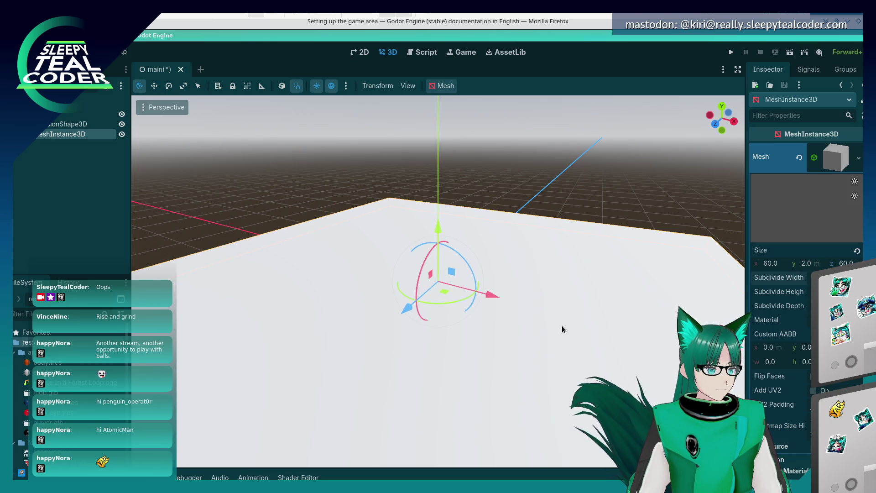
key(ctrl+z)
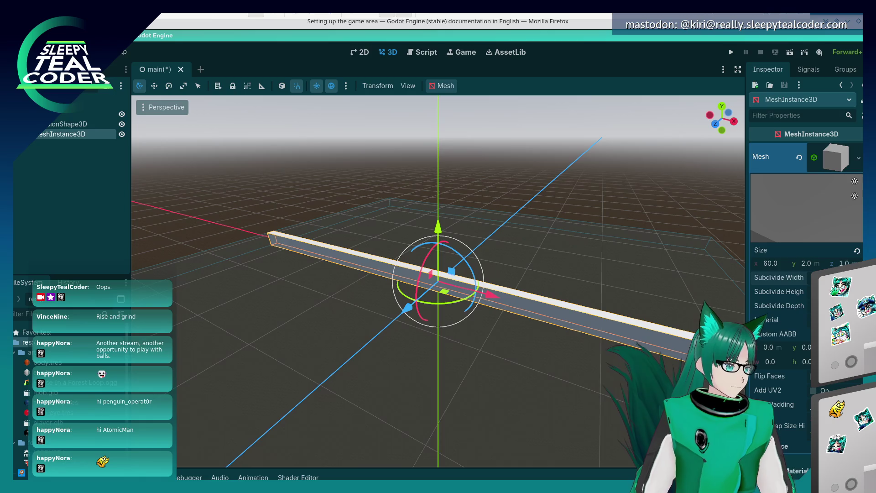
click(20, 52)
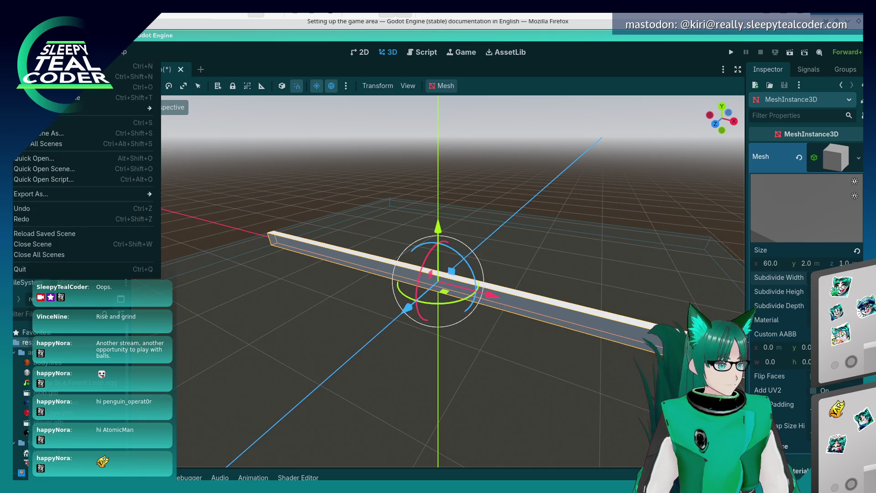
key(Escape)
key(ctrl+shift+z)
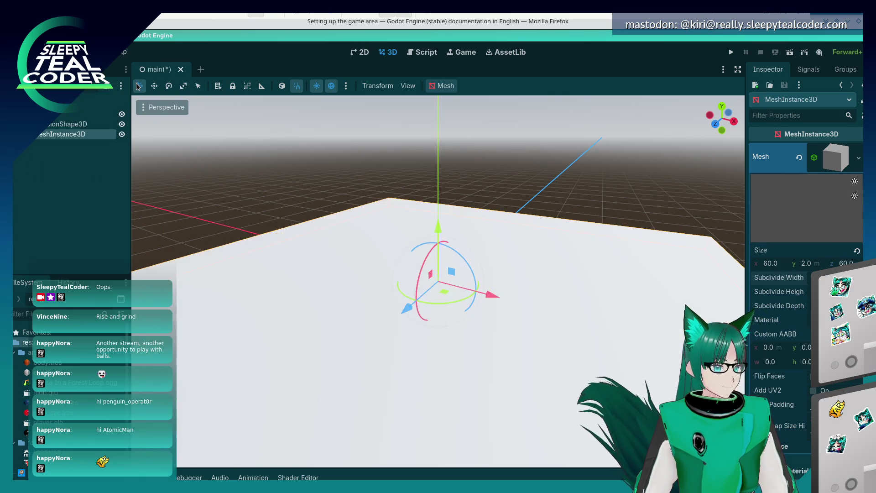
mouse_move(437, 230)
mouse_down()
mouse_move(437, 191)
mouse_move(428, 263)
mouse_up()
key(Escape)
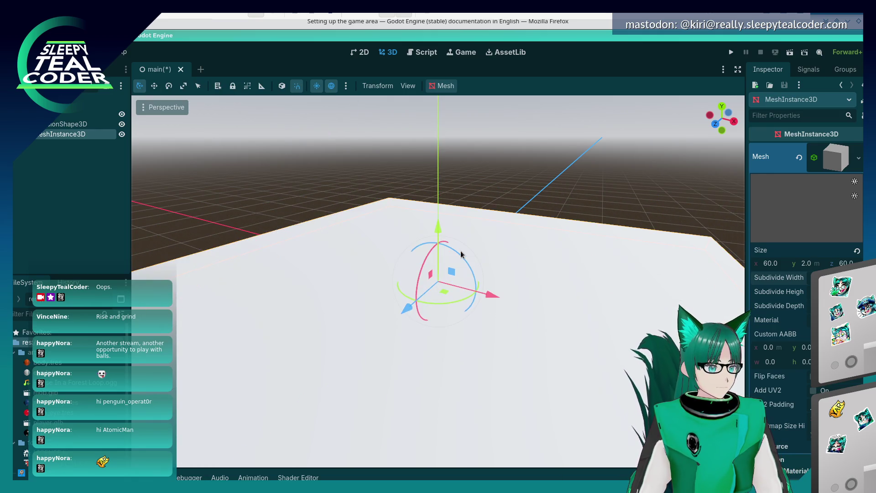
click(538, 191)
key(alt+Tab)
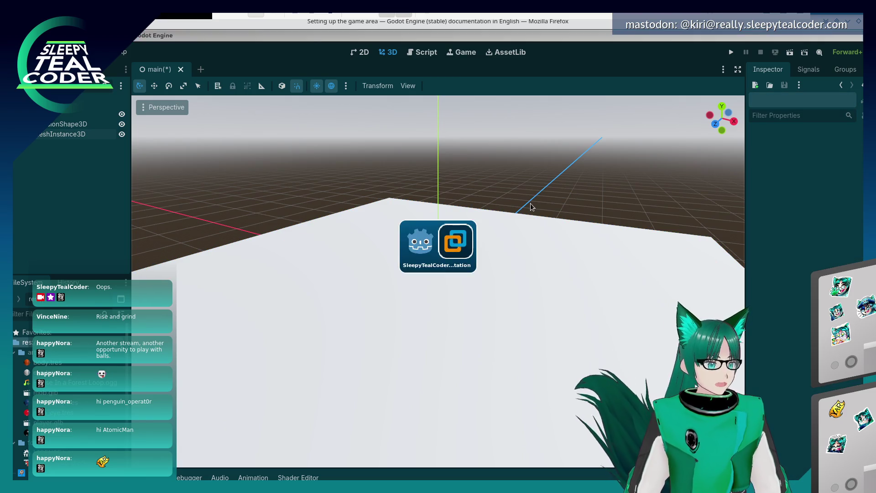
Scroll the guide to 'Move the ground down 1 meter' and return to Godot
scroll(570, 315, down, 4)
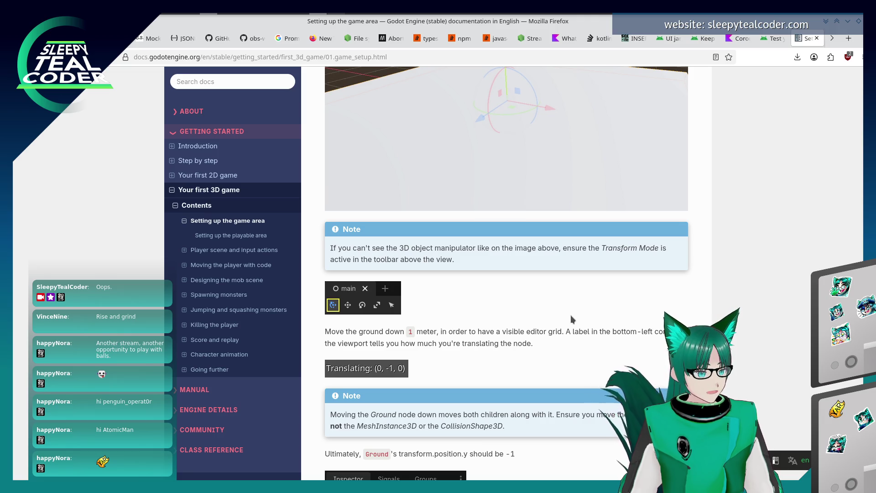
key(alt+Tab)
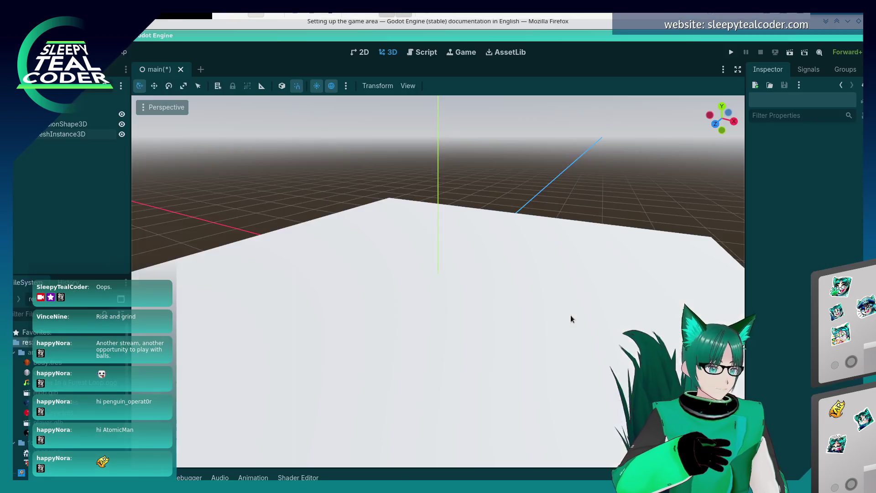
Select the floor mesh and drag it down along Y below the editor grid
click(435, 241)
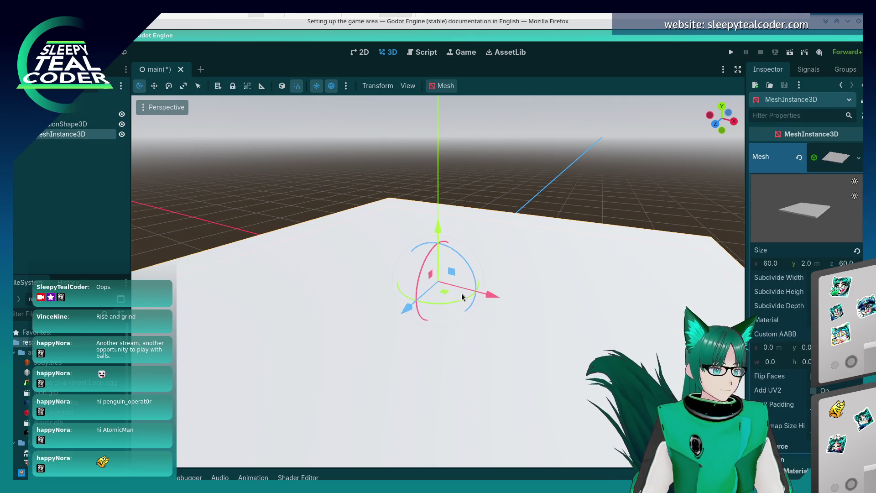
mouse_move(439, 221)
mouse_down()
mouse_move(440, 195)
mouse_move(441, 222)
mouse_up()
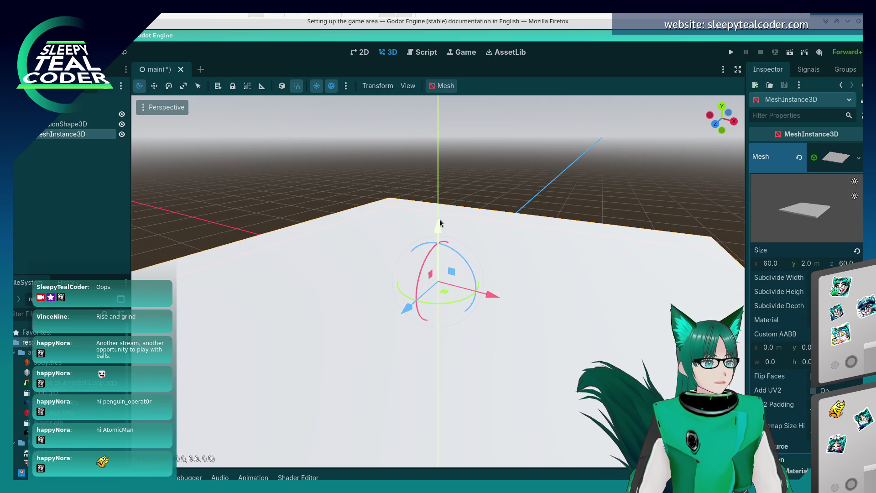
drag(440, 223, 440, 222)
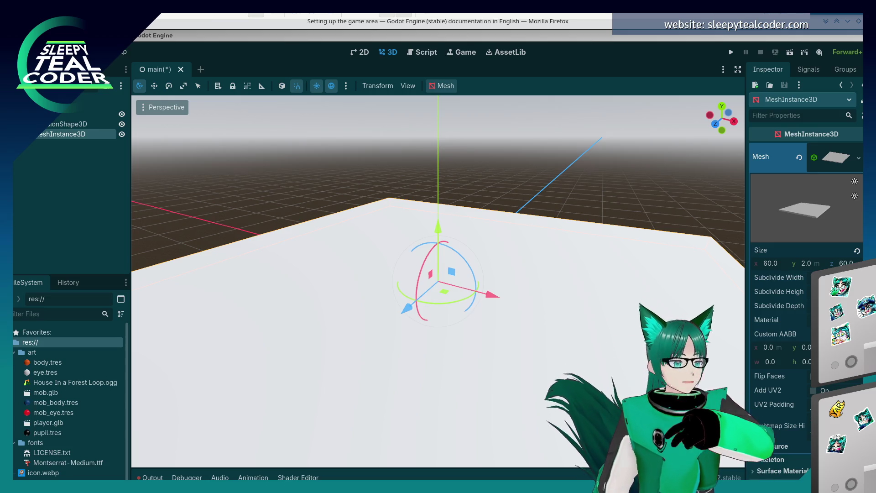
click(439, 228)
drag(440, 228, 443, 211)
mouse_move(442, 195)
mouse_down()
mouse_move(443, 177)
mouse_move(435, 232)
mouse_up()
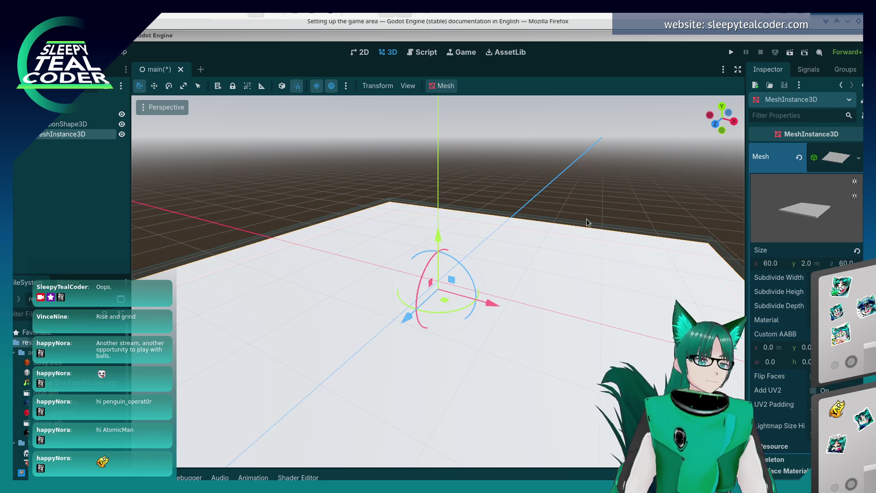
key(alt+Tab)
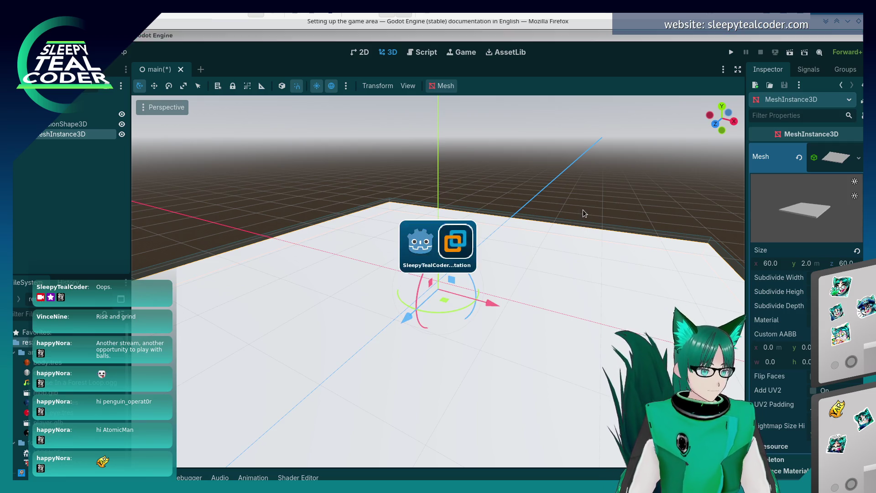
Review the guide, then select Ground and its MeshInstance3D in the Scene dock
scroll(552, 324, down, 5)
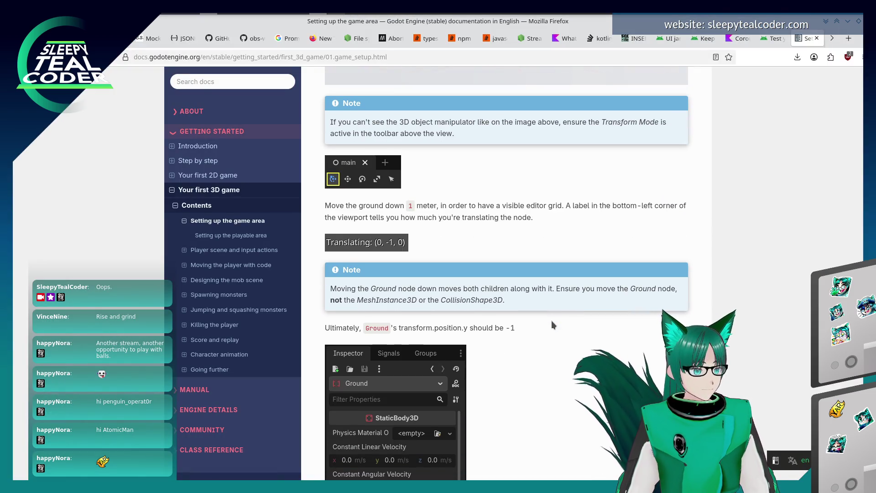
scroll(551, 320, down, 1)
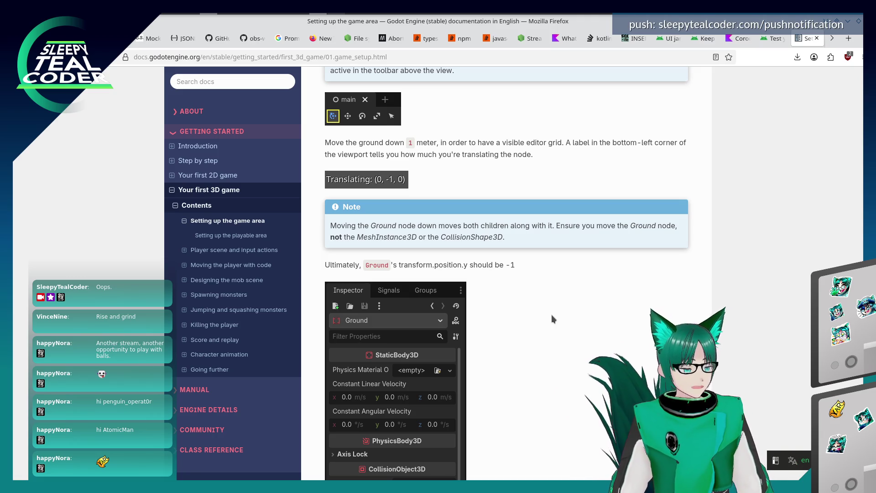
key(alt+Tab)
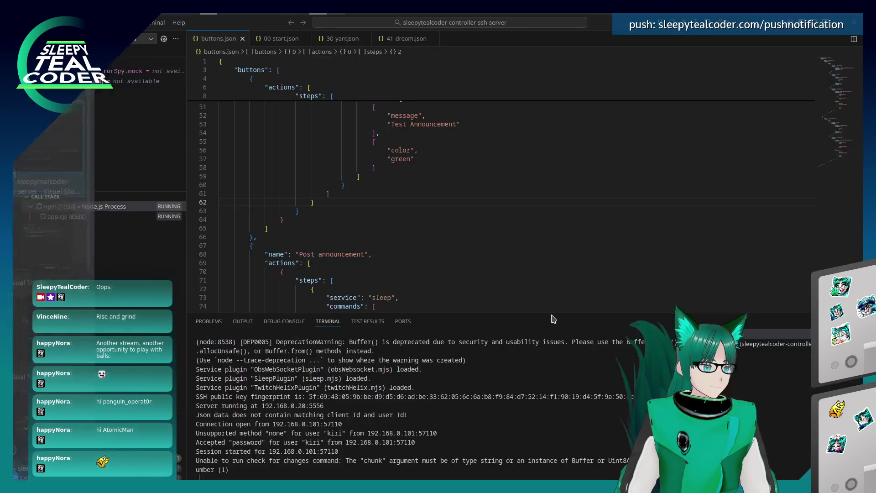
key(alt+Tab)
key(alt+Tab)
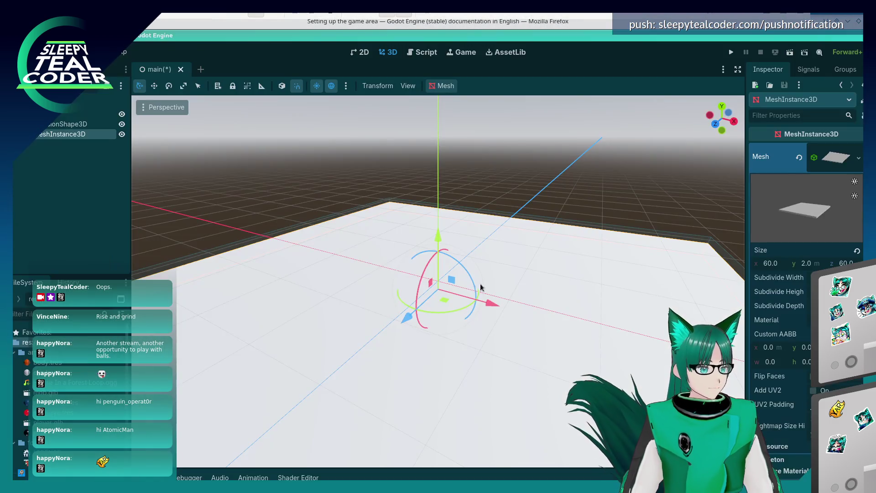
click(68, 113)
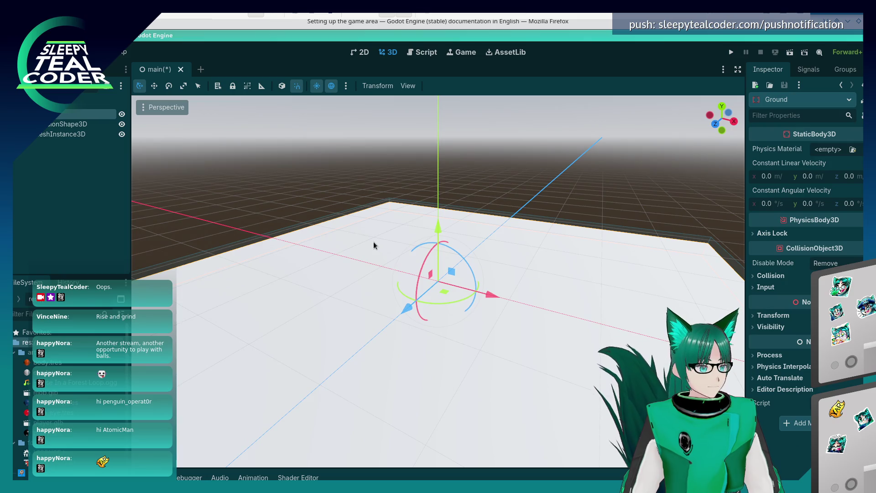
click(78, 136)
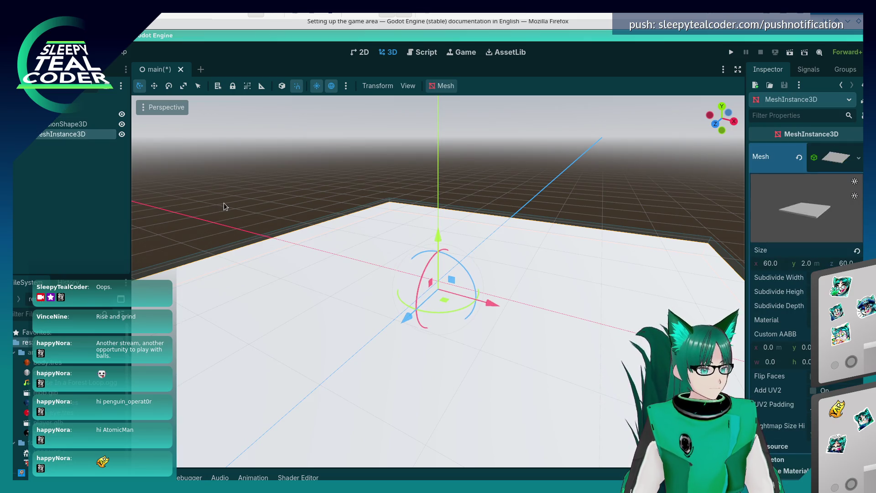
Scroll the guide back up to the ground-lowering step and return to Godot
key(alt+Tab)
scroll(549, 309, up, 3)
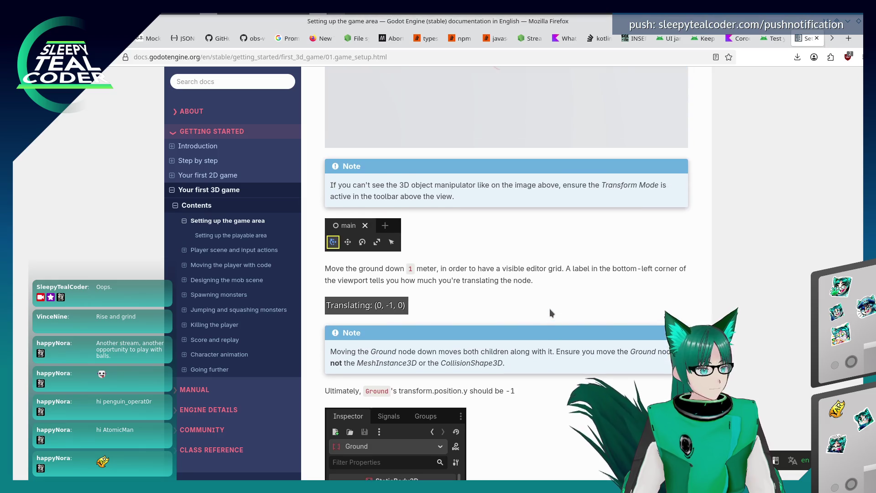
scroll(550, 306, up, 2)
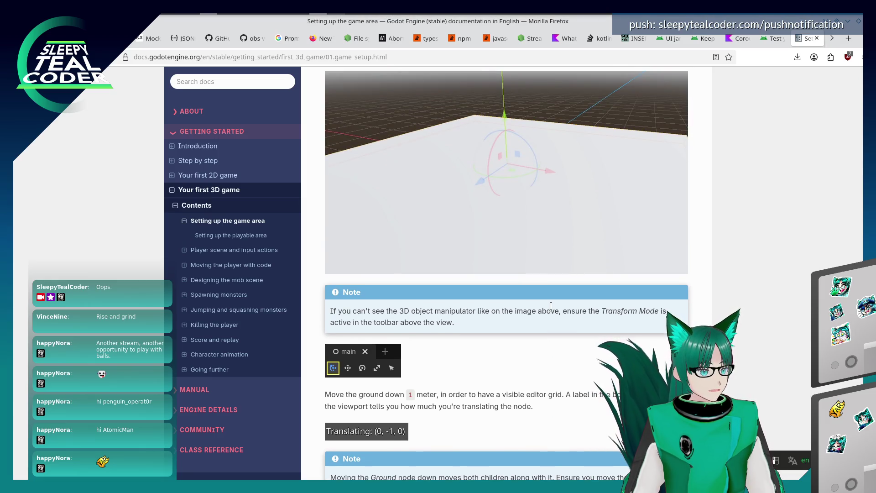
key(alt+Tab)
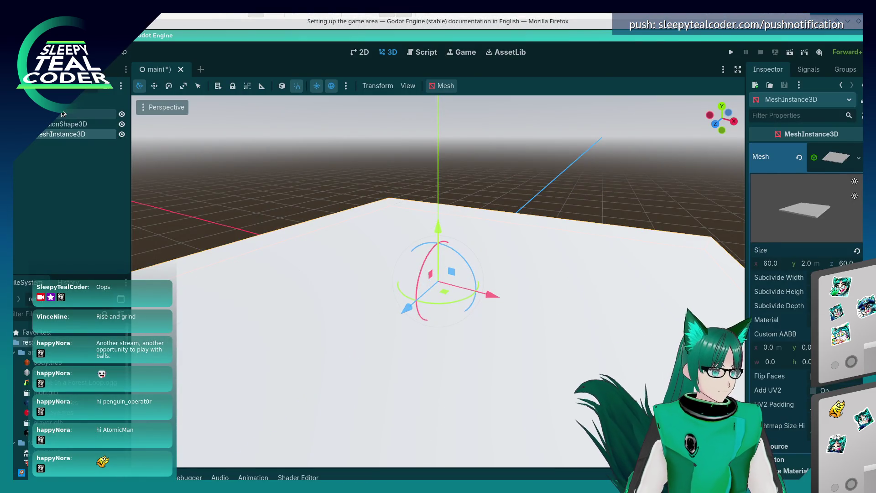
Select Ground and drag its green Y arrow down to position (0, -1, 0)
click(61, 112)
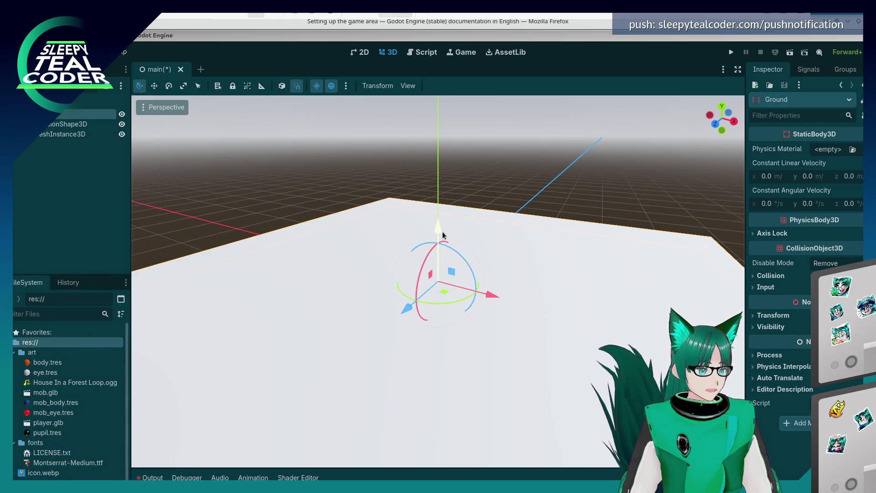
drag(439, 229, 436, 237)
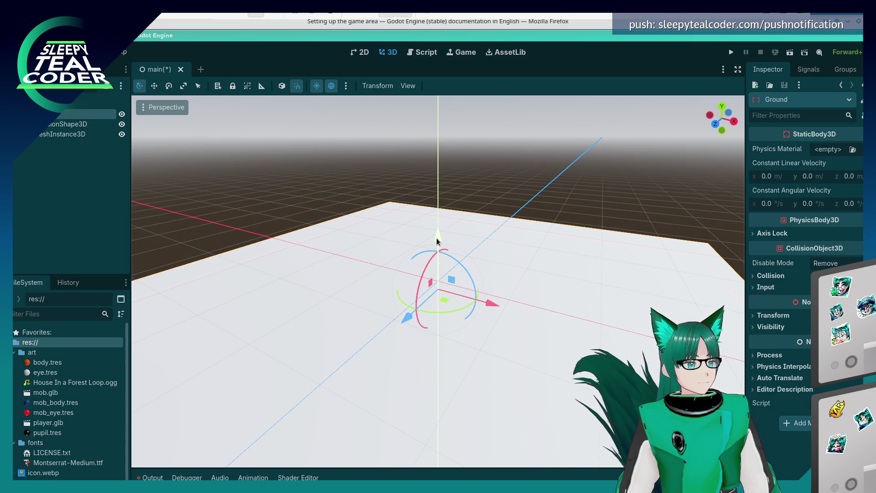
drag(436, 237, 437, 238)
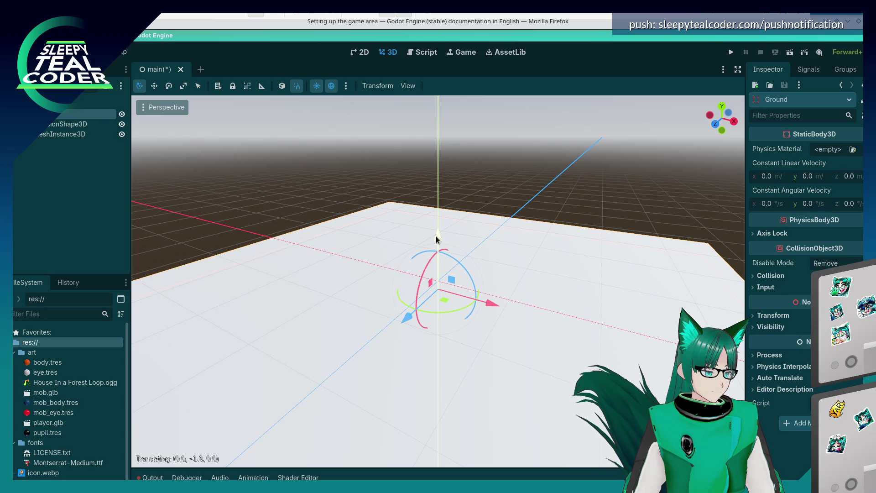
drag(436, 237, 436, 237)
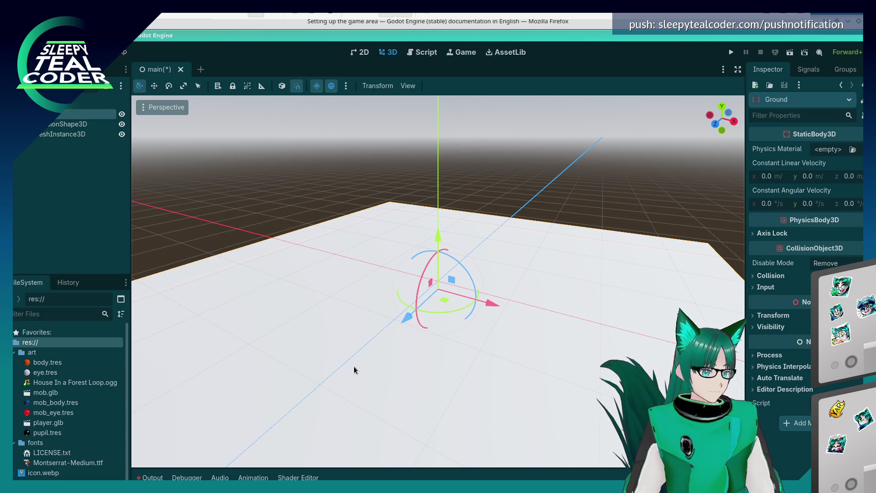
key(alt+Tab)
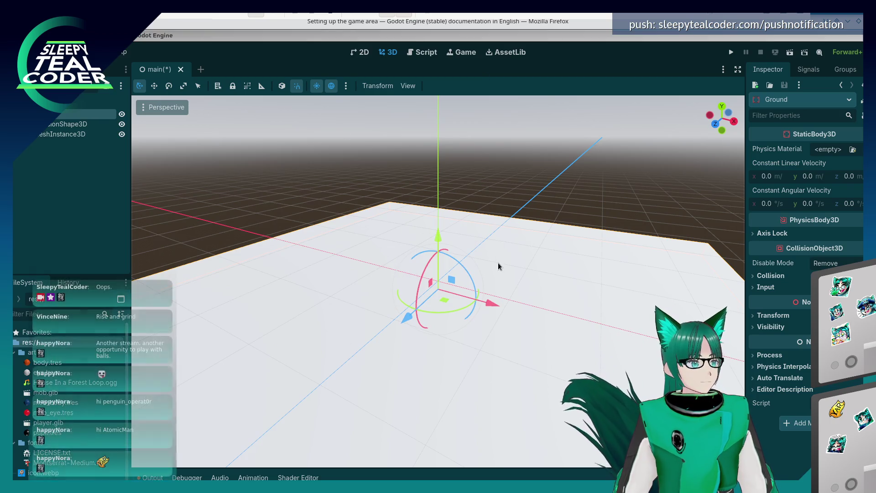
key(alt+Tab)
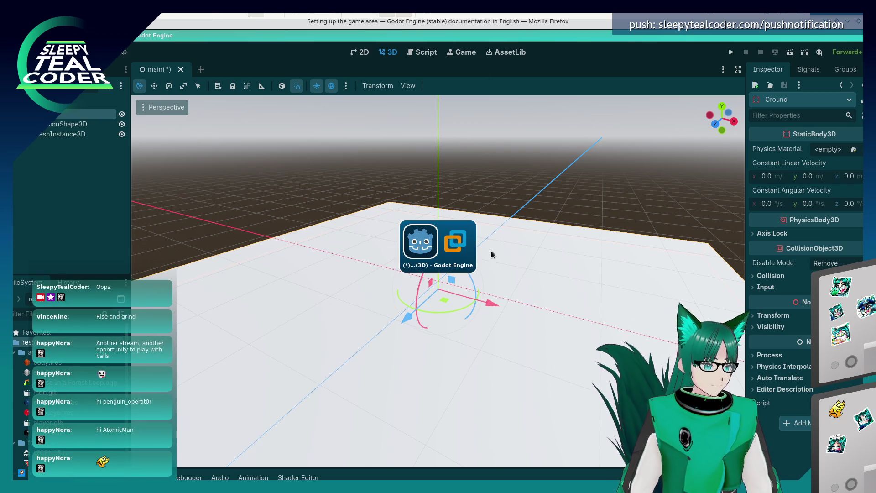
Expand Ground's Transform in the Inspector and confirm its position reads 0, −1, 0
scroll(466, 291, down, 4)
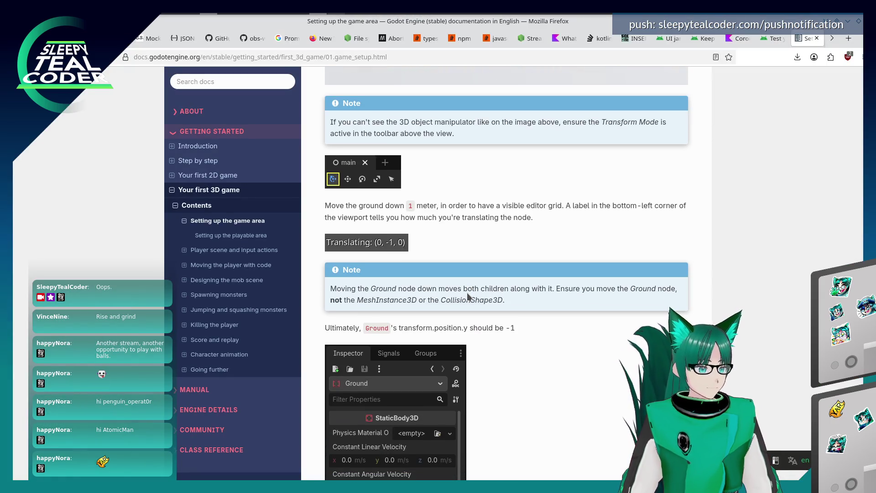
scroll(466, 289, down, 4)
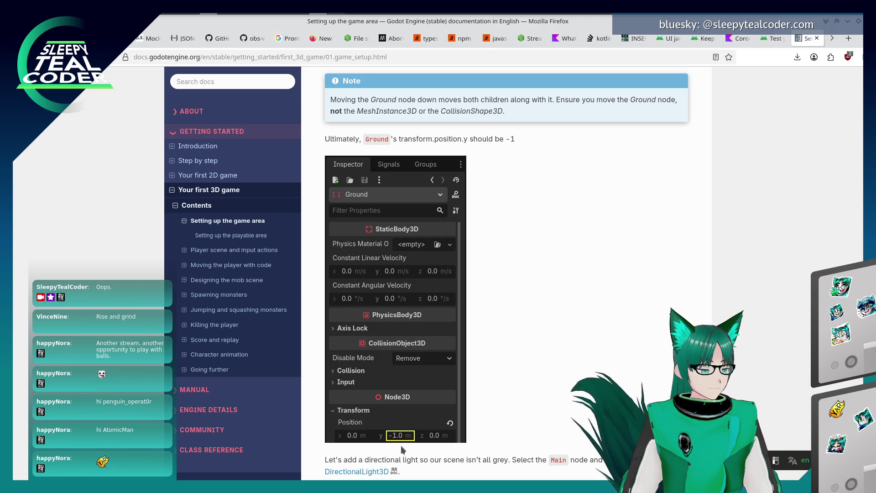
key(alt+Tab)
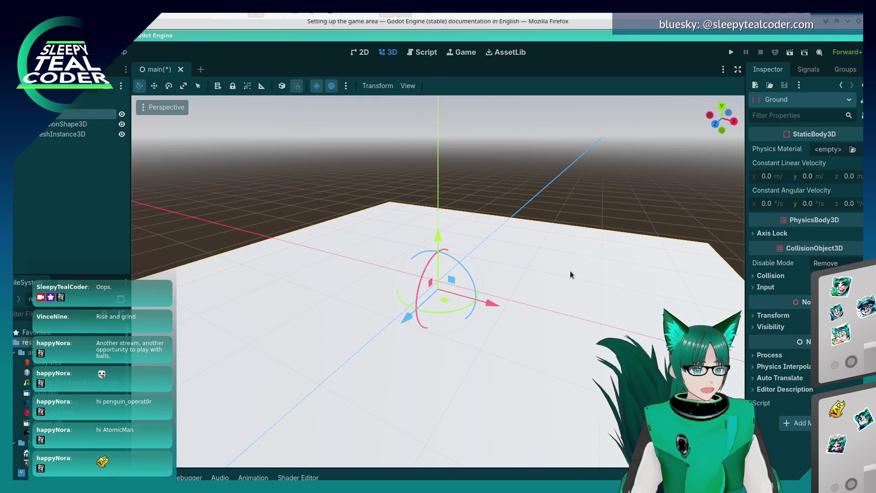
click(752, 316)
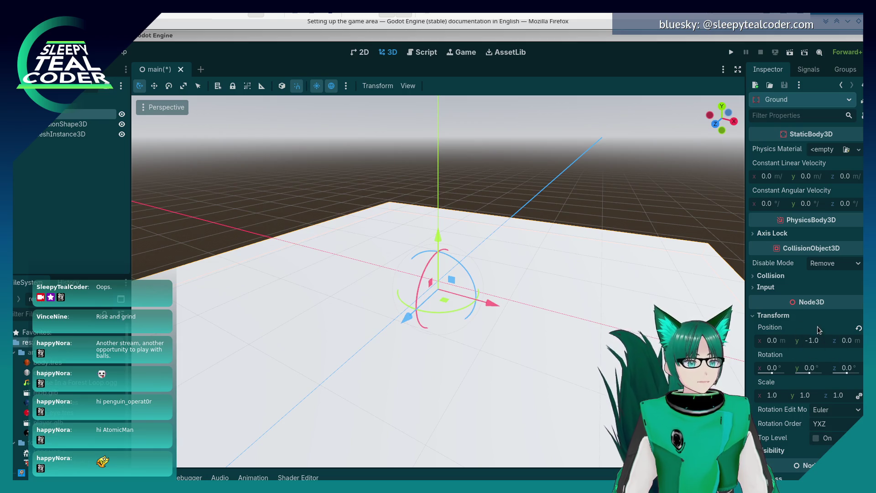
mouse_move(816, 321)
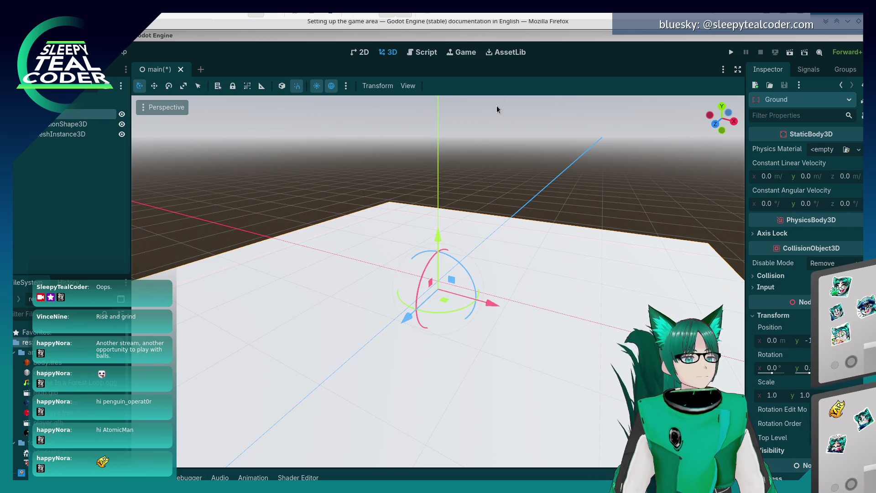
key(alt+Tab)
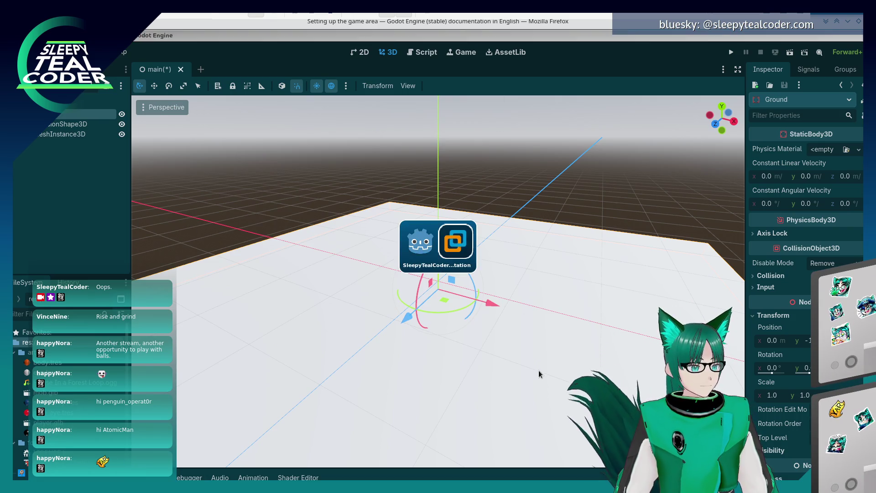
Add a DirectionalLight3D child to the scene root, found by searching 'DirectionalL'
scroll(472, 333, down, 3)
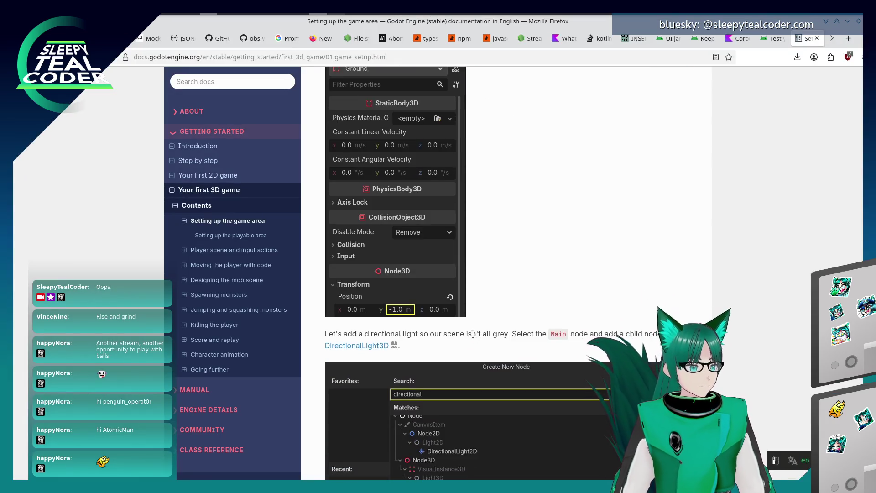
scroll(472, 333, down, 2)
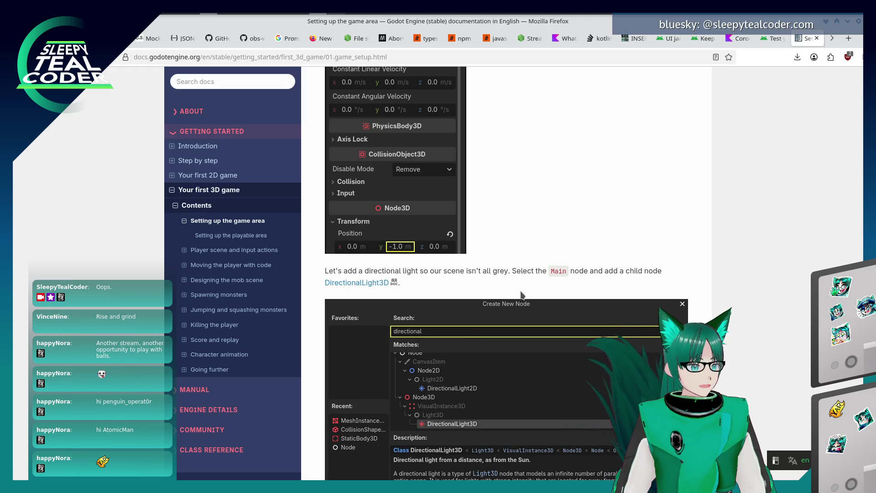
scroll(450, 309, down, 3)
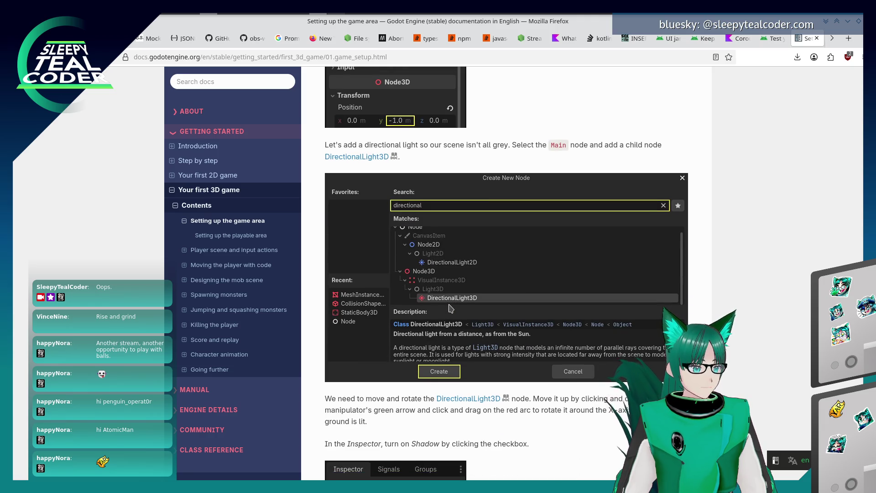
key(alt+Tab)
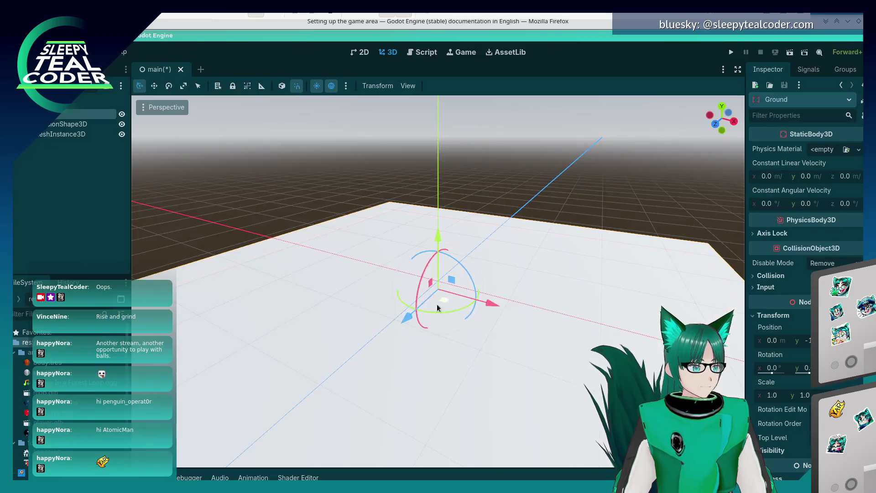
right_click(49, 113)
click(73, 120)
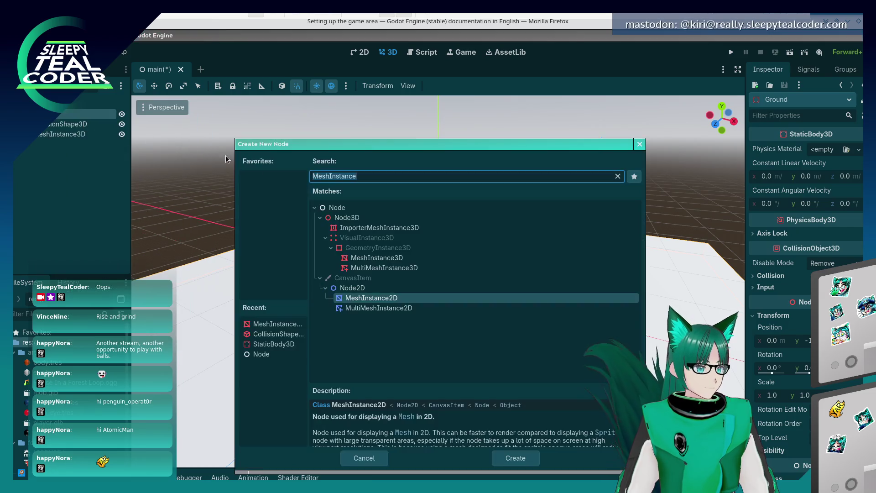
text(DirectionalL)
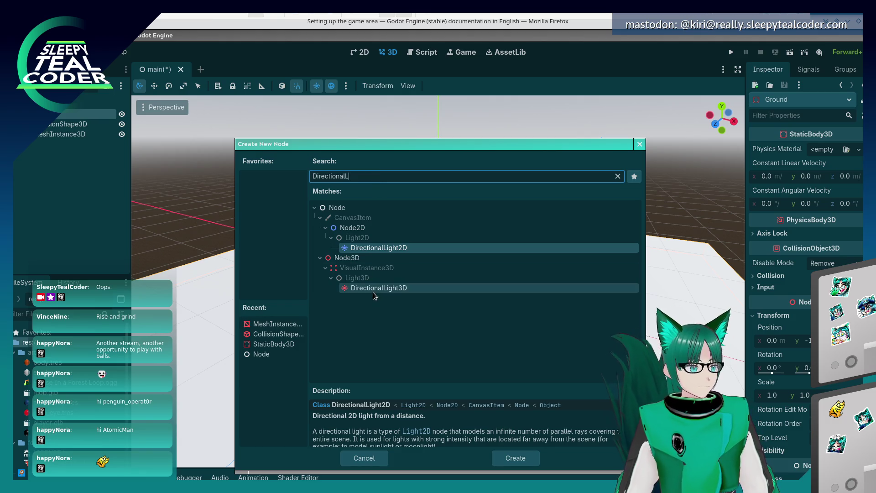
click(373, 288)
click(514, 456)
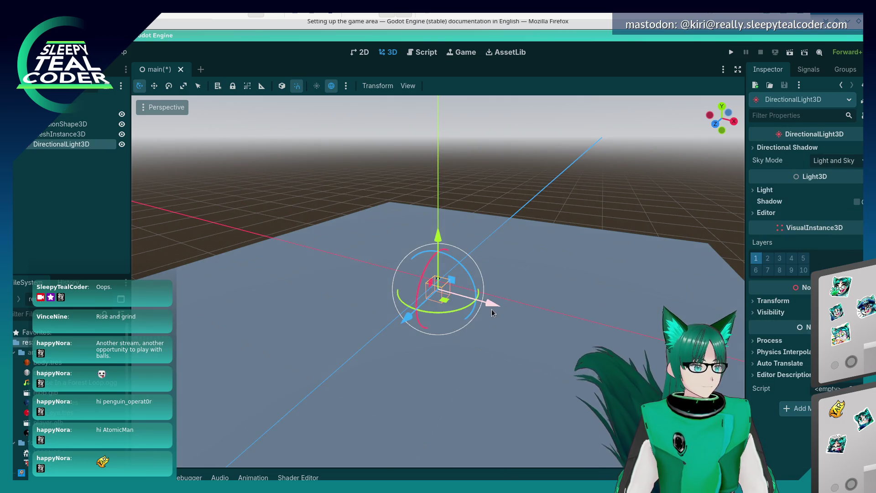
key(alt+Tab)
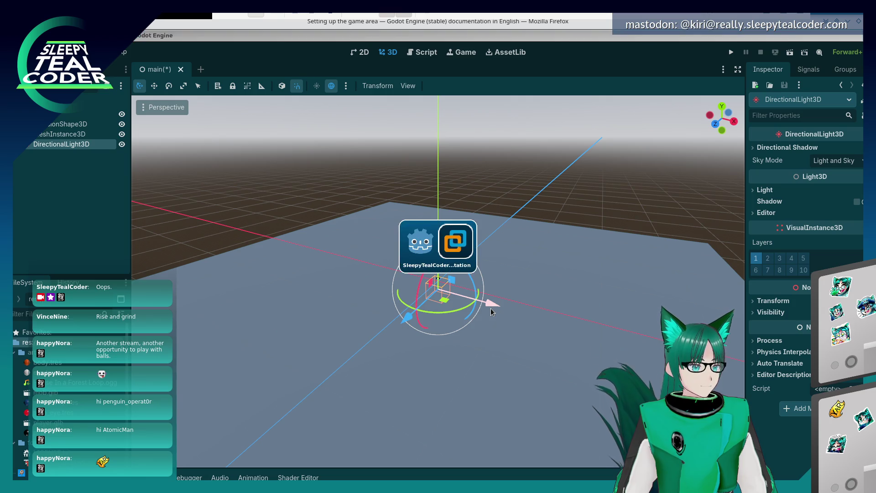
Read the guide's steps for raising and rotating the DirectionalLight3D and enabling Shadow
scroll(512, 377, down, 3)
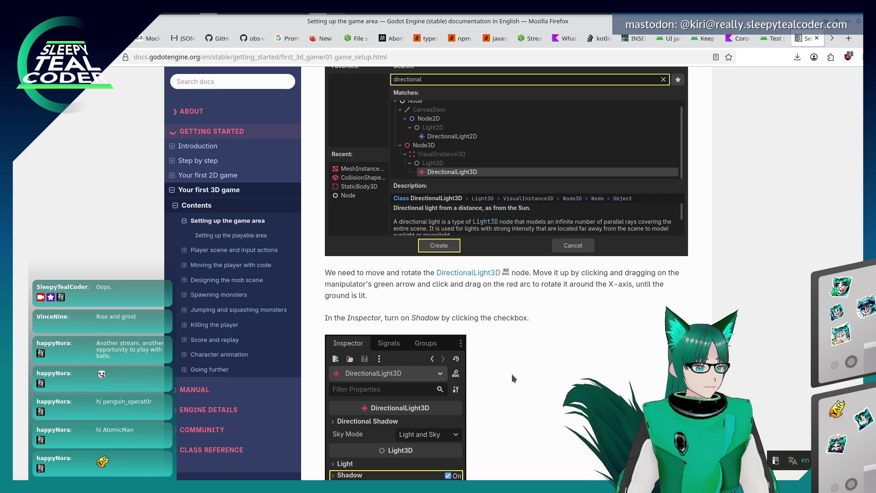
scroll(512, 375, down, 2)
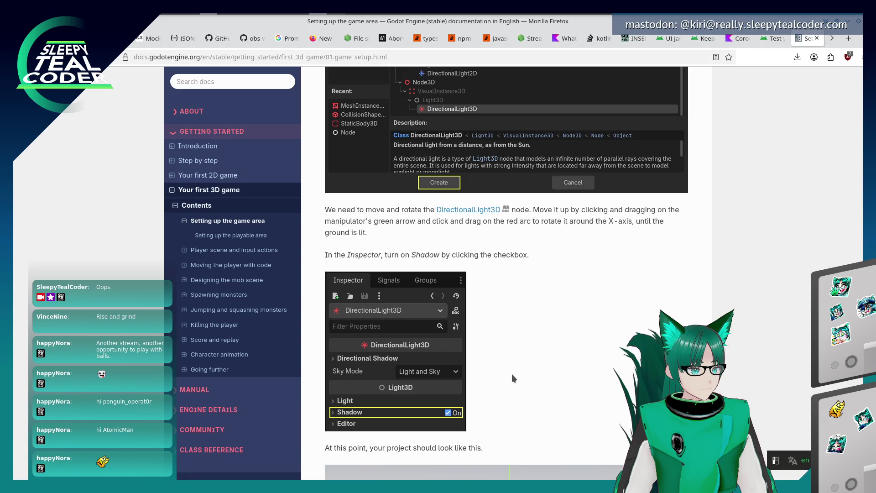
key(alt+Tab)
key(alt+Tab)
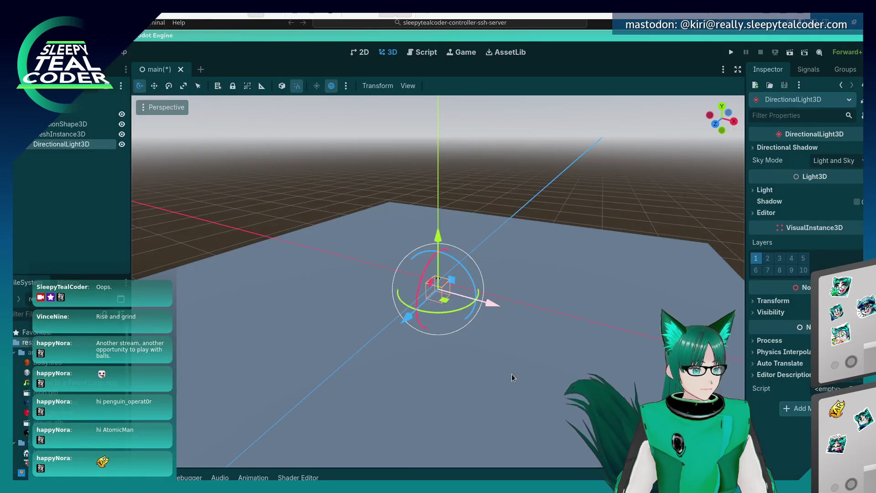
Raise the DirectionalLight3D well above the floor along its vertical Y axis
drag(442, 237, 444, 112)
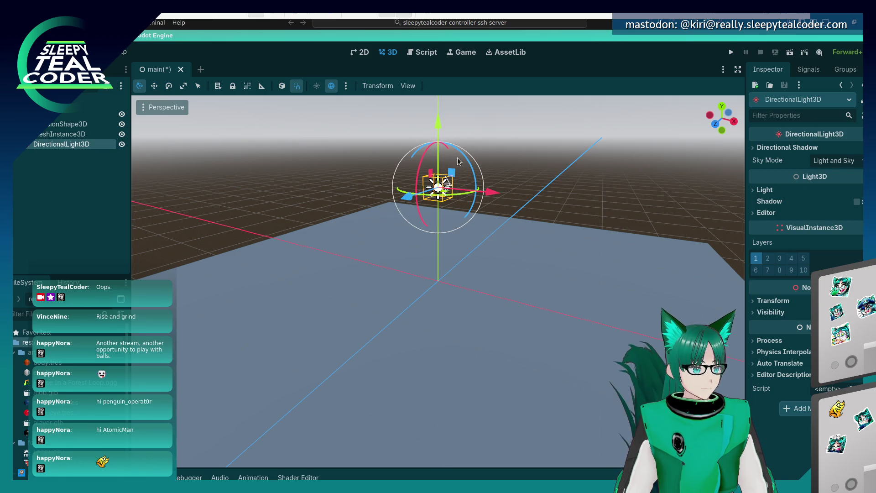
mouse_move(467, 172)
mouse_down()
mouse_move(468, 223)
mouse_move(429, 245)
mouse_move(415, 234)
mouse_up()
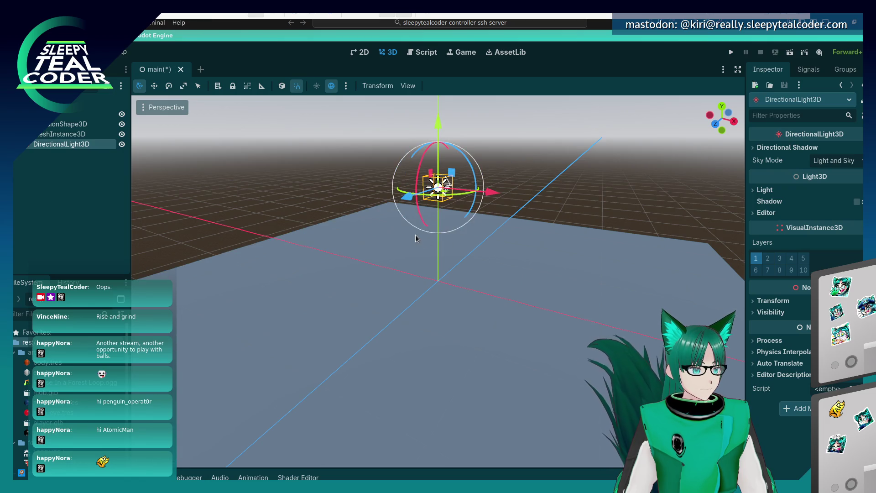
drag(438, 120, 434, 93)
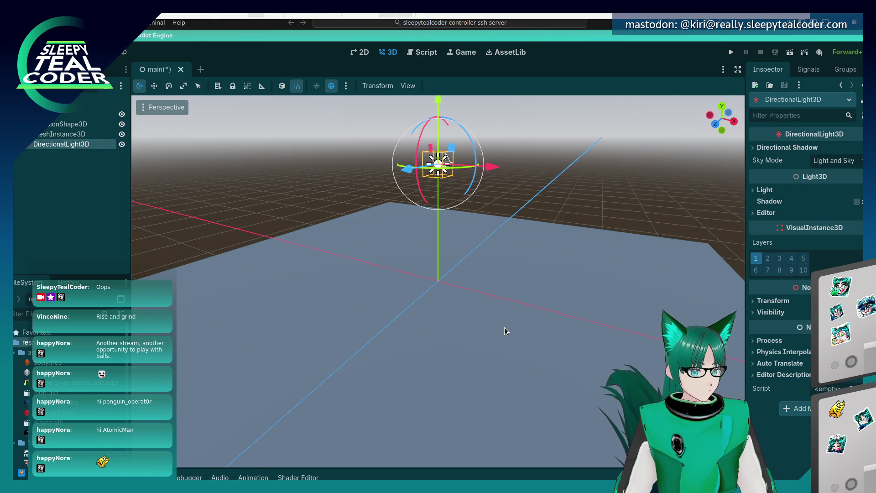
key(alt+Tab)
key(alt+Tab)
key(alt+Tab)
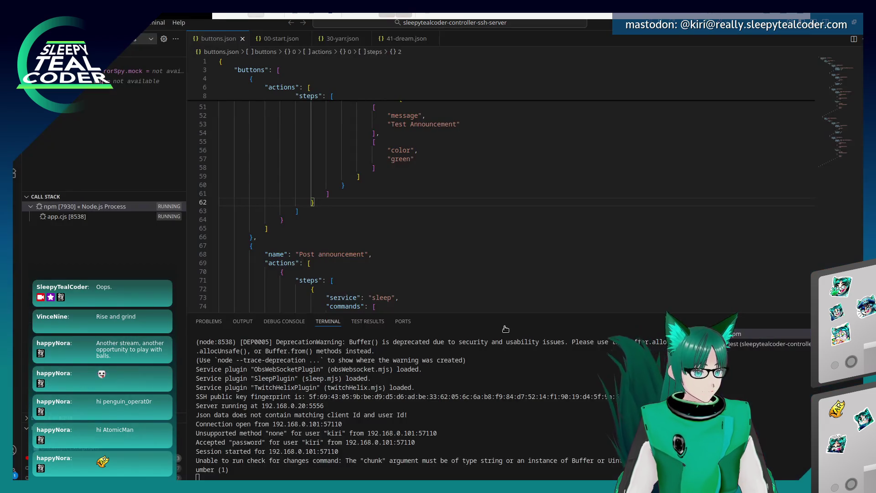
key(alt+Tab)
Read the Shadow step and lit-floor example on the Setting up the game area page
key(alt+Tab)
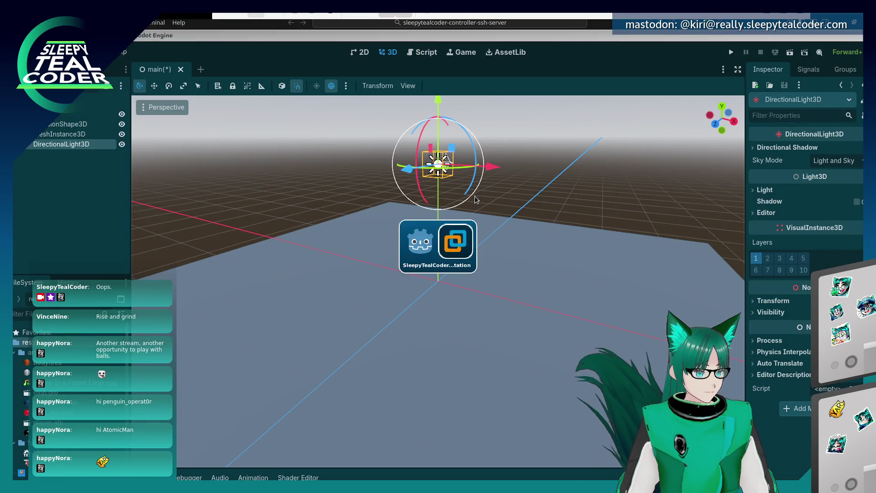
key(alt+Tab)
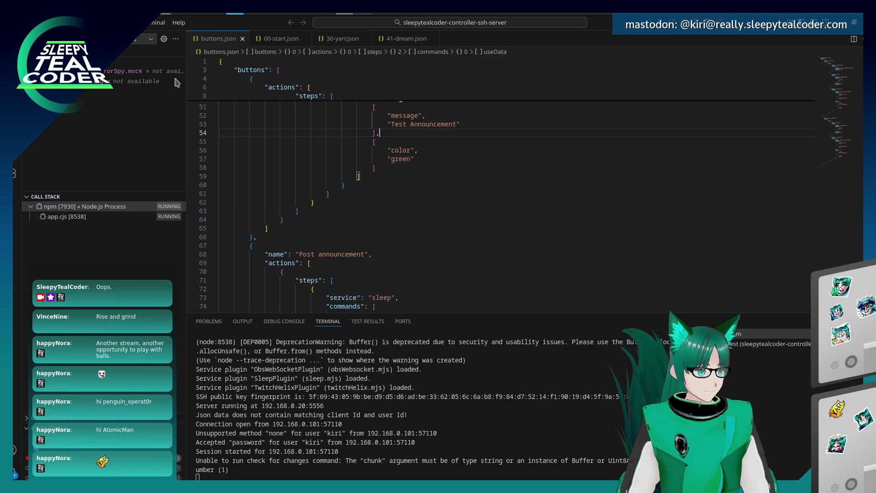
key(alt+Tab)
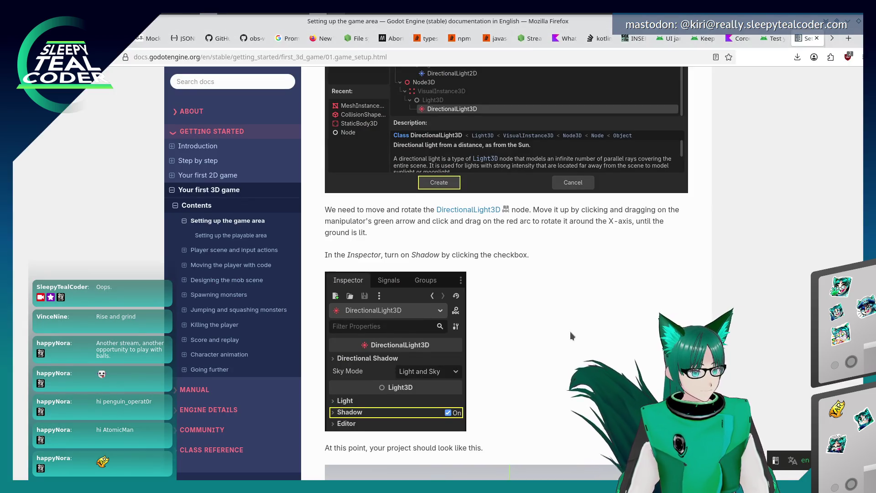
scroll(570, 332, down, 3)
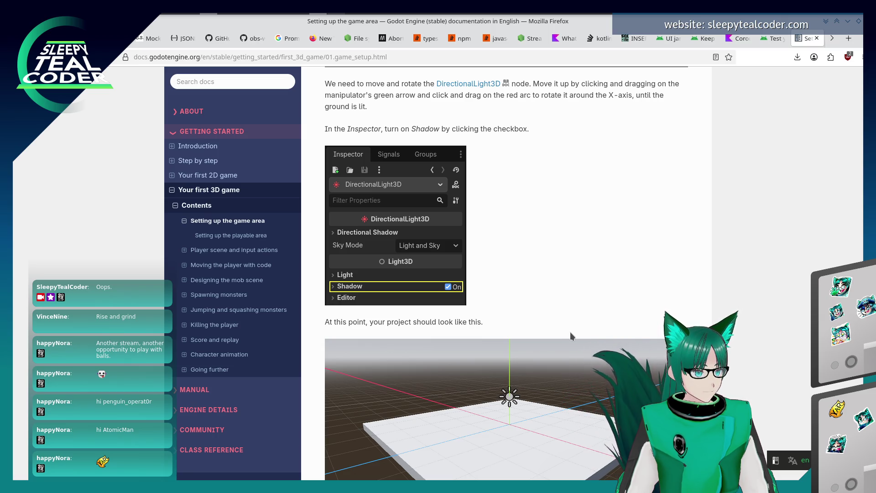
key(alt+Tab)
key(alt+Tab)
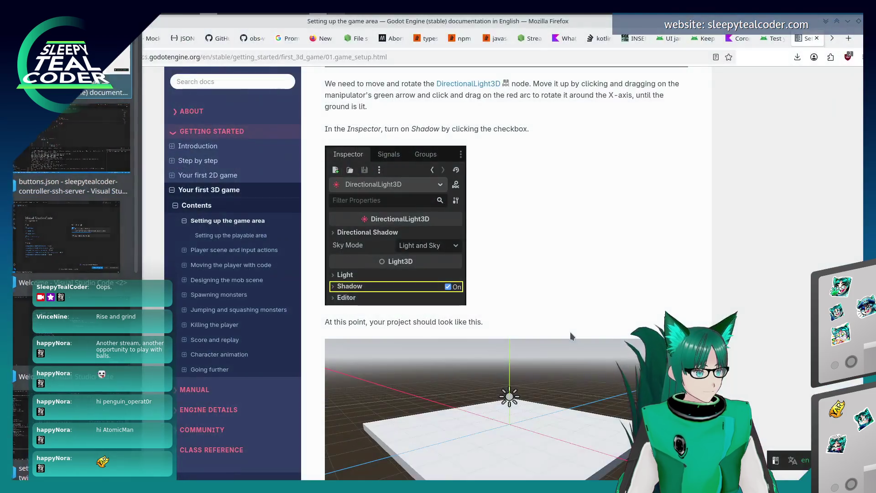
key(alt+Tab)
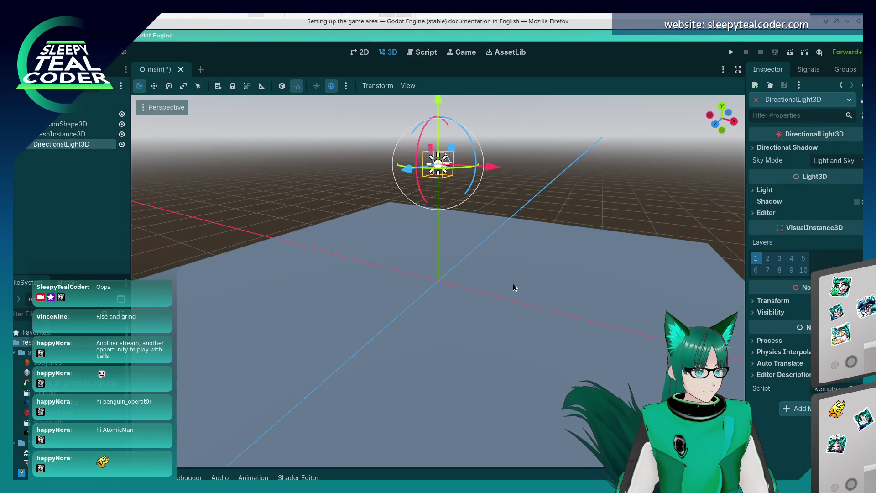
Zoom out, raise the DirectionalLight3D above the floor and tilt it a few degrees
scroll(512, 283, down, 6)
drag(437, 184, 439, 128)
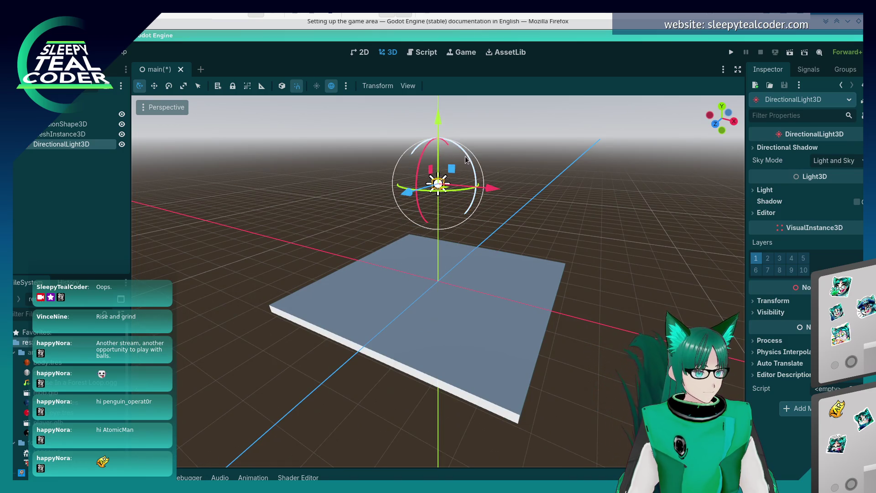
mouse_move(466, 159)
mouse_down()
mouse_move(447, 263)
mouse_move(384, 181)
mouse_move(392, 223)
mouse_move(438, 285)
mouse_up()
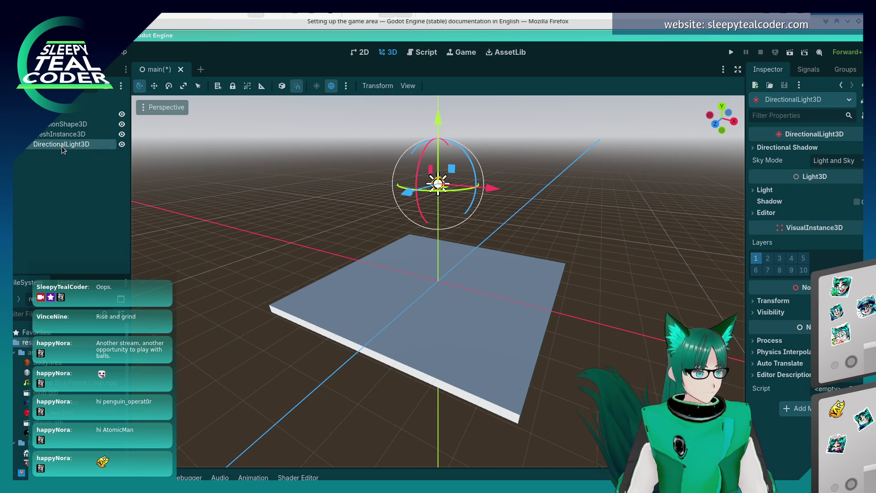
Check the docs and turn on Shadow for the DirectionalLight3D
key(alt+Tab)
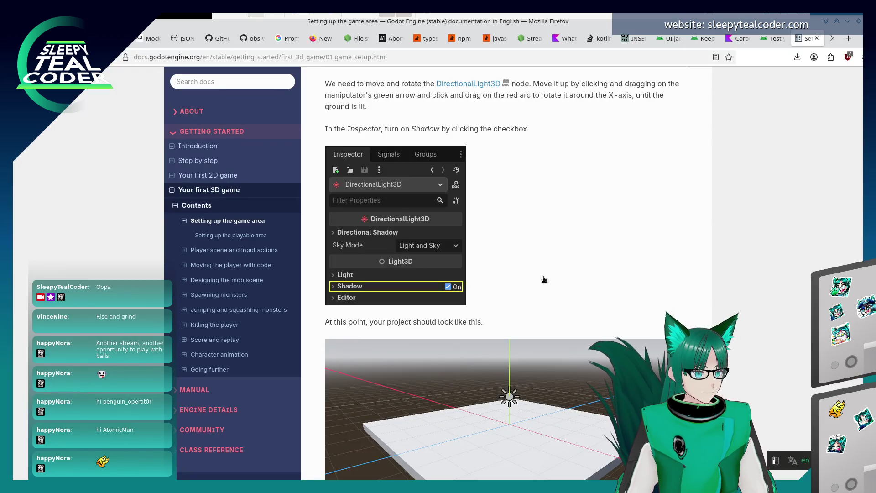
key(alt+Tab)
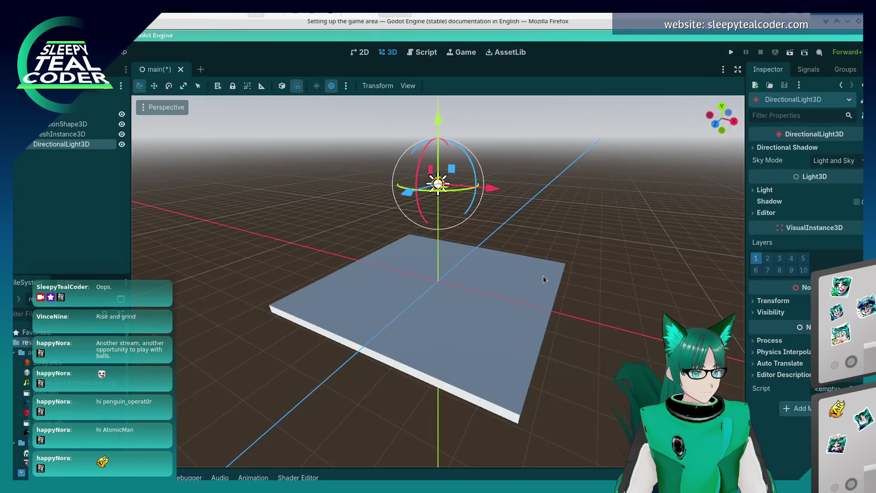
click(856, 201)
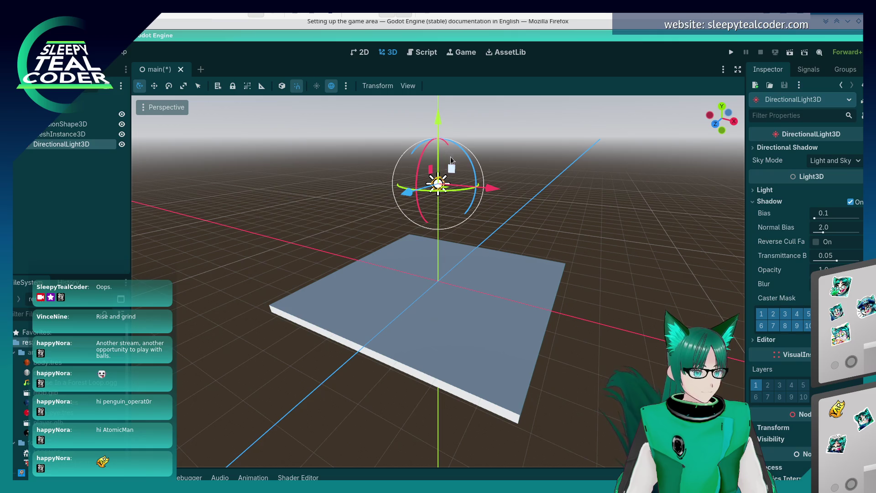
Angle the DirectionalLight3D until the floor is brightly lit, keeping its Shadow enabled
mouse_move(456, 145)
mouse_down()
mouse_move(475, 196)
mouse_move(415, 224)
mouse_move(397, 181)
mouse_move(436, 214)
mouse_move(431, 226)
mouse_move(406, 188)
mouse_move(425, 148)
mouse_move(437, 145)
mouse_up()
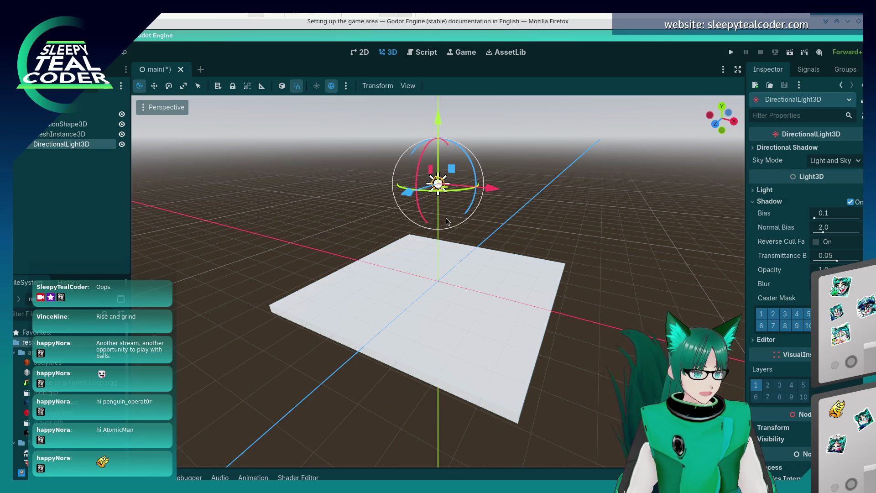
mouse_move(474, 174)
mouse_down()
mouse_move(455, 158)
mouse_move(470, 181)
mouse_move(456, 199)
mouse_move(469, 190)
mouse_move(488, 209)
mouse_up()
click(568, 213)
click(445, 185)
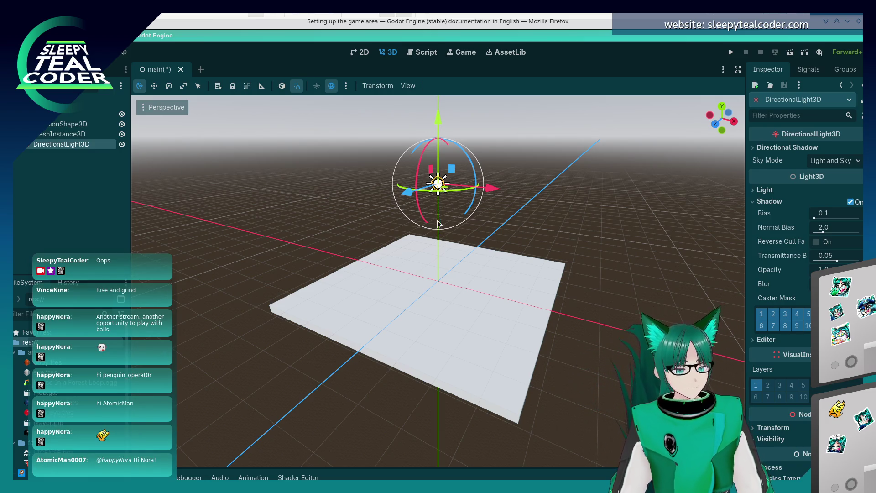
click(850, 202)
click(850, 202)
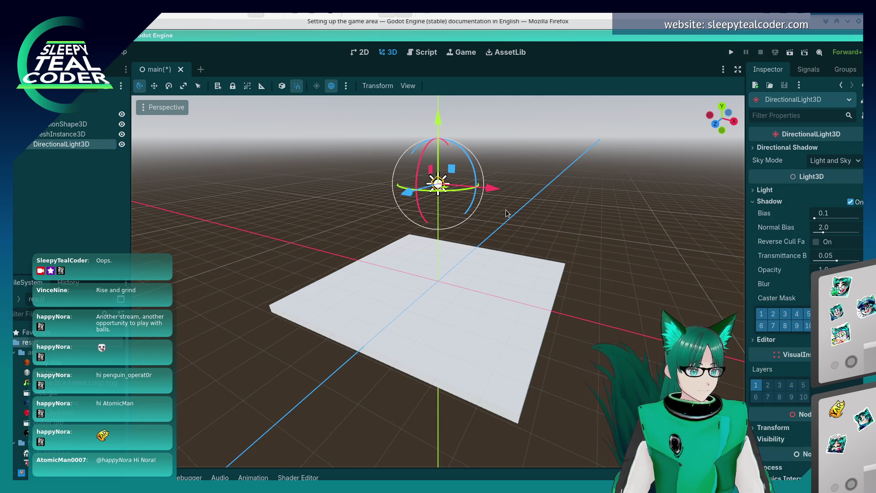
mouse_move(471, 170)
mouse_down()
mouse_move(474, 192)
mouse_move(460, 219)
mouse_move(438, 222)
mouse_move(435, 163)
mouse_move(460, 176)
mouse_up()
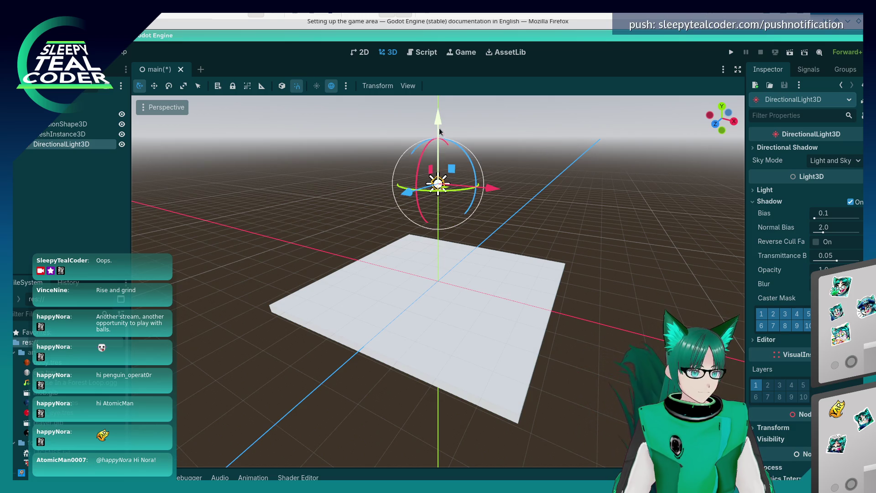
Lower, rotate around Z and Y, then raise the light back above the floor
mouse_move(439, 125)
mouse_down()
mouse_move(441, 214)
mouse_move(437, 93)
mouse_move(436, 186)
mouse_up()
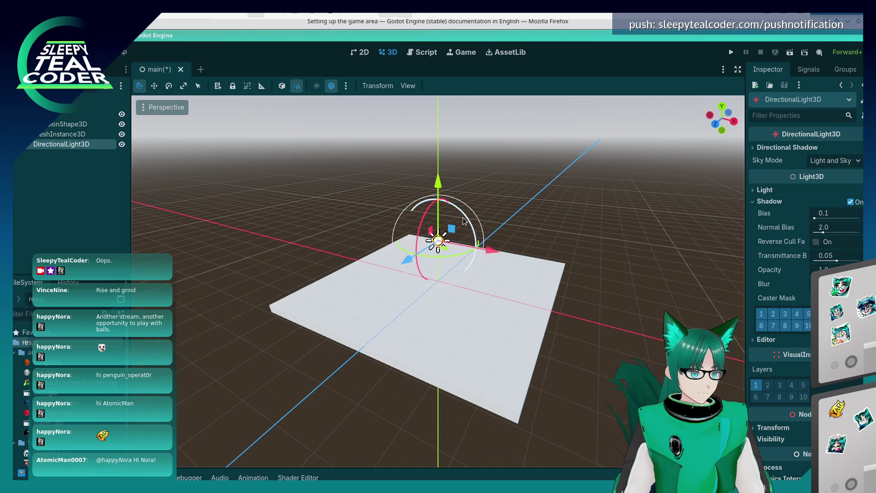
mouse_move(463, 222)
mouse_down()
mouse_move(441, 186)
mouse_move(442, 247)
mouse_move(441, 214)
mouse_up()
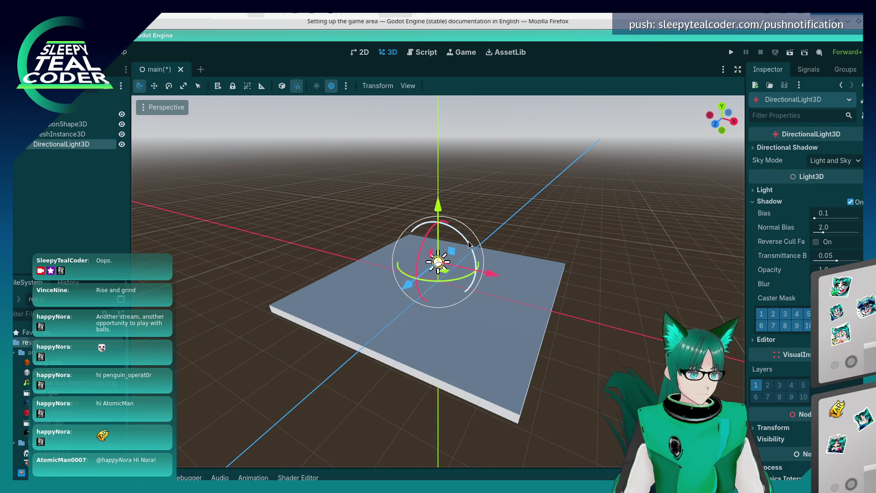
mouse_move(469, 245)
mouse_down()
mouse_move(451, 257)
mouse_move(414, 260)
mouse_move(411, 252)
mouse_move(412, 273)
mouse_move(432, 244)
mouse_up()
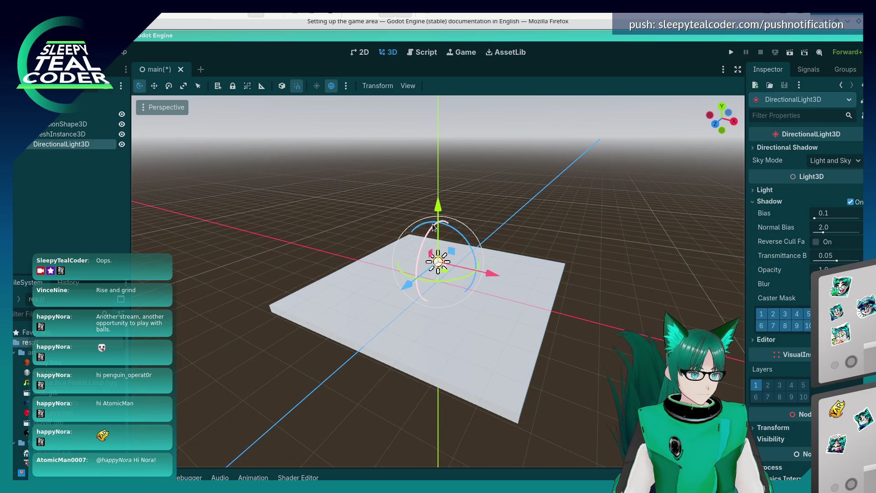
drag(438, 200, 441, 150)
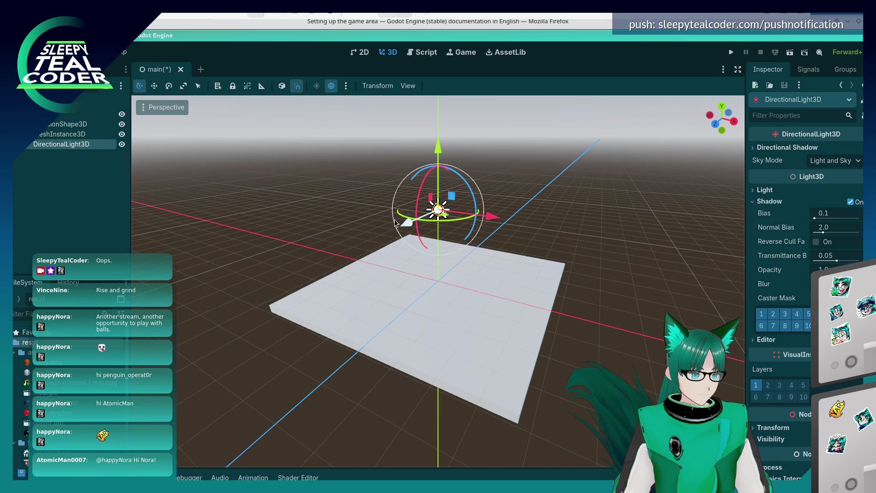
mouse_move(424, 220)
mouse_down()
mouse_move(424, 235)
mouse_move(393, 217)
mouse_up()
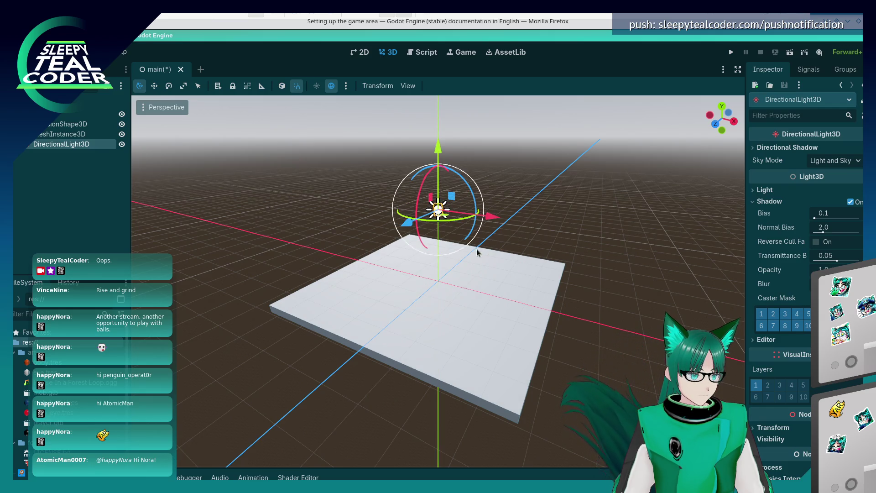
click(628, 252)
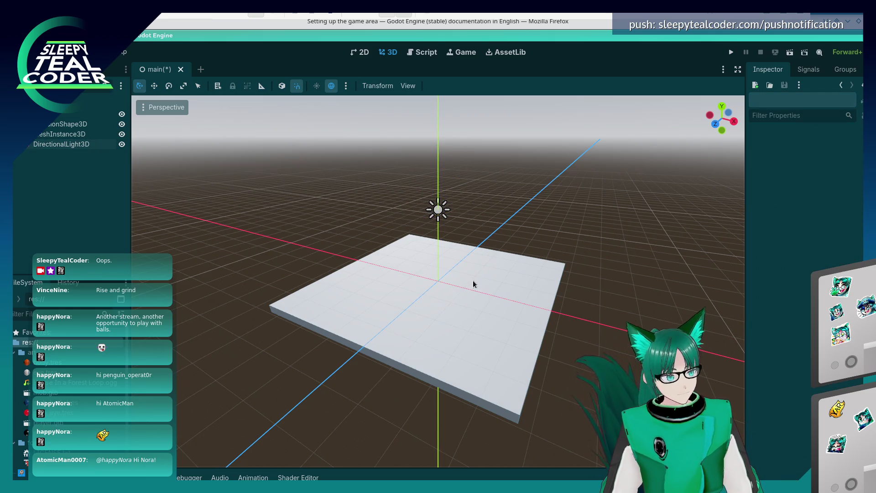
Zoom and orbit around the lit floor, then compare with the docs' expected image
scroll(472, 302, down, 5)
scroll(467, 273, up, 3)
scroll(467, 269, up, 5)
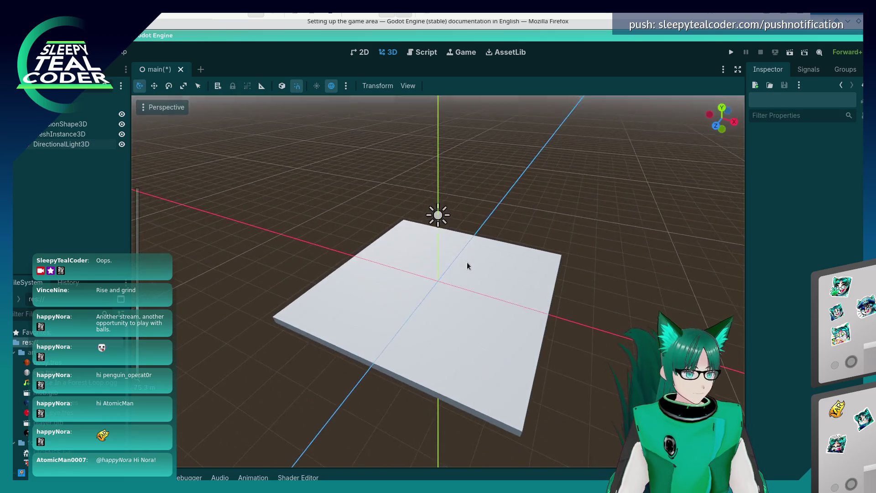
mouse_move(461, 288)
mouse_down()
mouse_move(448, 233)
mouse_move(470, 322)
mouse_up()
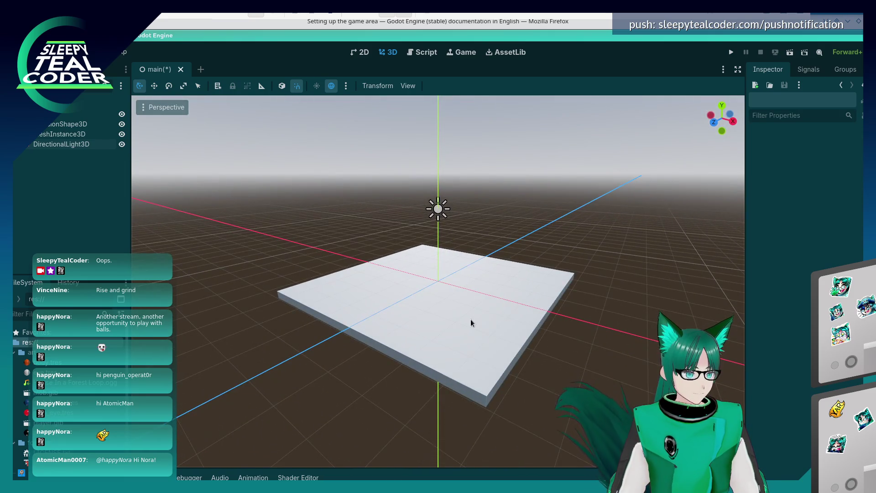
mouse_move(532, 309)
mouse_down()
mouse_move(505, 289)
mouse_move(512, 297)
mouse_move(450, 289)
mouse_up()
key(alt+Tab)
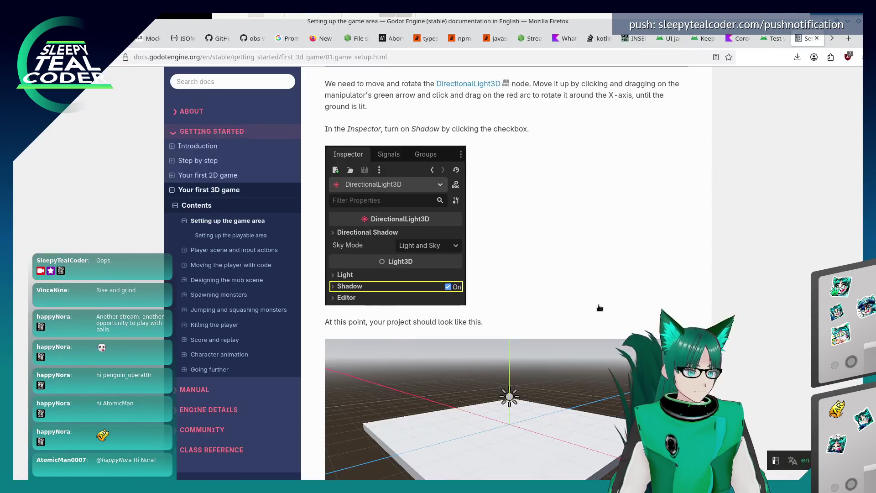
Orbit to face the floor and rotate the DirectionalLight3D to adjust the floor shading
scroll(596, 304, down, 3)
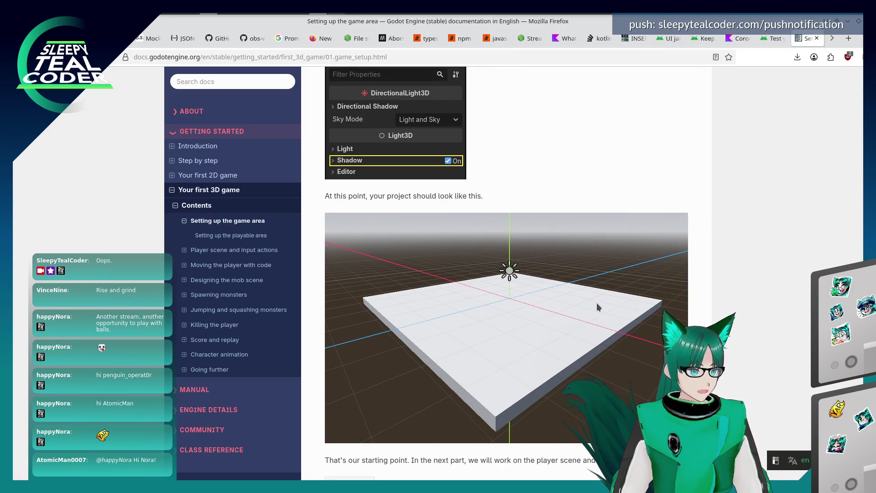
key(alt+Tab)
key(alt+Tab)
key(alt+Tab)
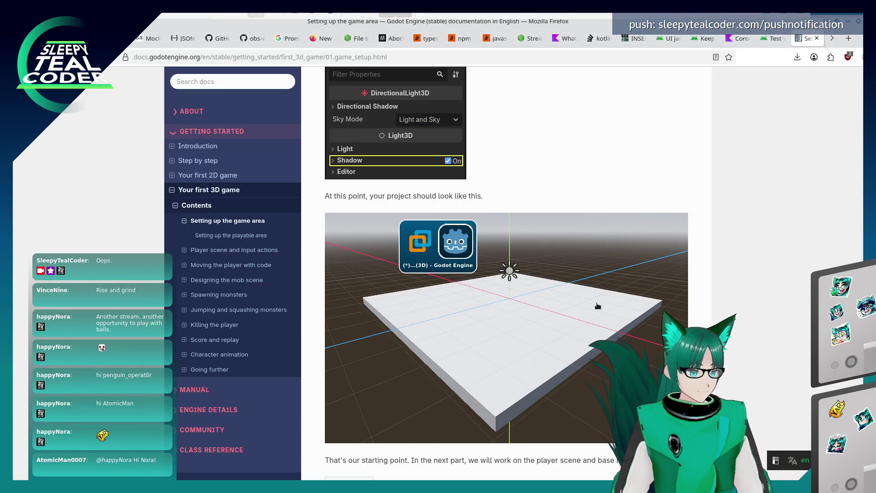
mouse_move(595, 302)
mouse_down()
mouse_move(431, 291)
mouse_move(431, 281)
mouse_up()
click(425, 203)
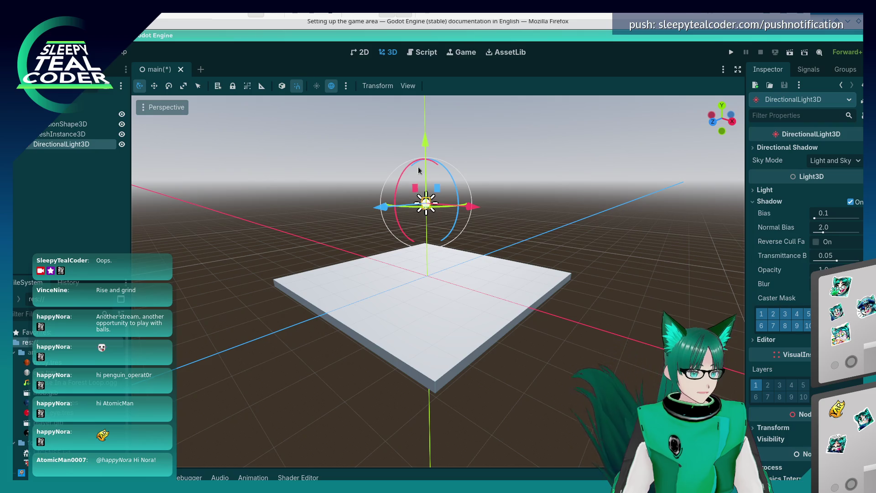
mouse_move(404, 181)
mouse_down()
mouse_move(393, 206)
mouse_move(453, 215)
mouse_up()
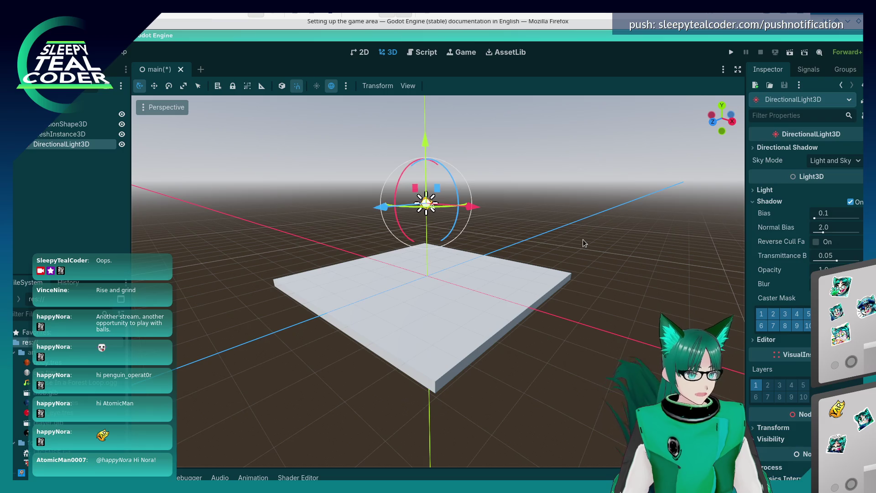
click(582, 239)
Reselect the light, rotate it slightly around its vertical axis, and check the docs
key(alt+Tab)
key(alt+Tab)
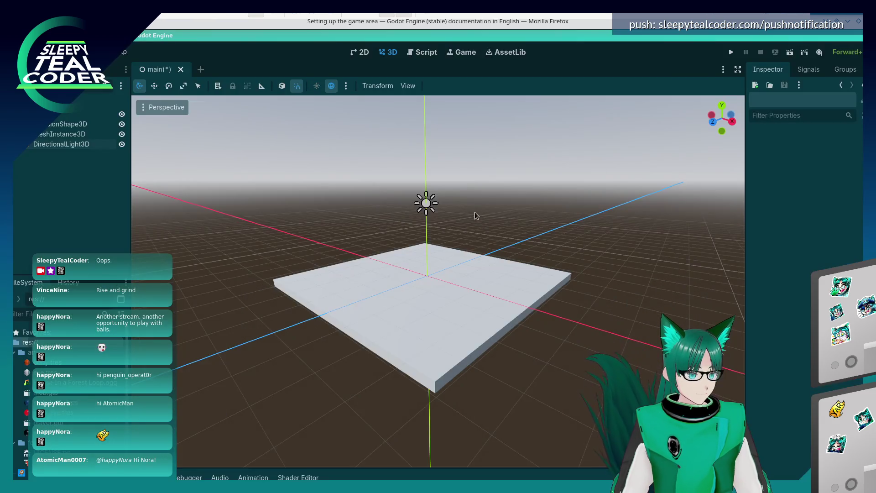
click(433, 207)
drag(426, 212, 416, 211)
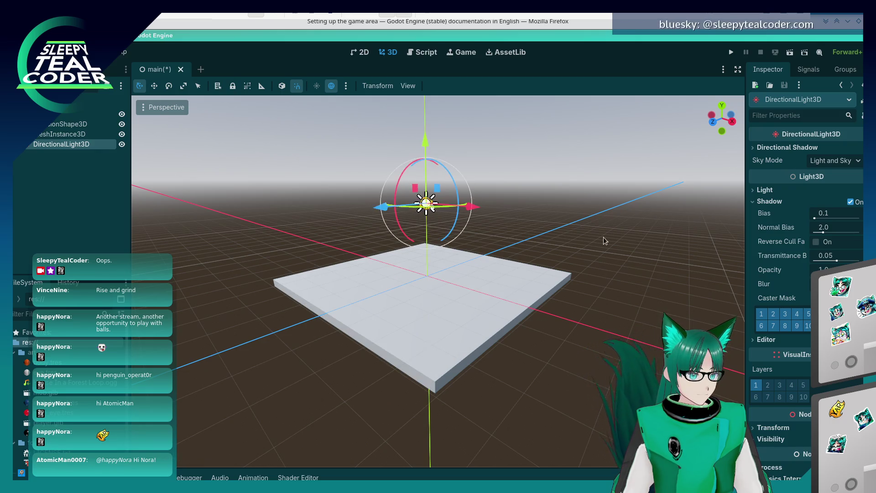
key(alt+Tab)
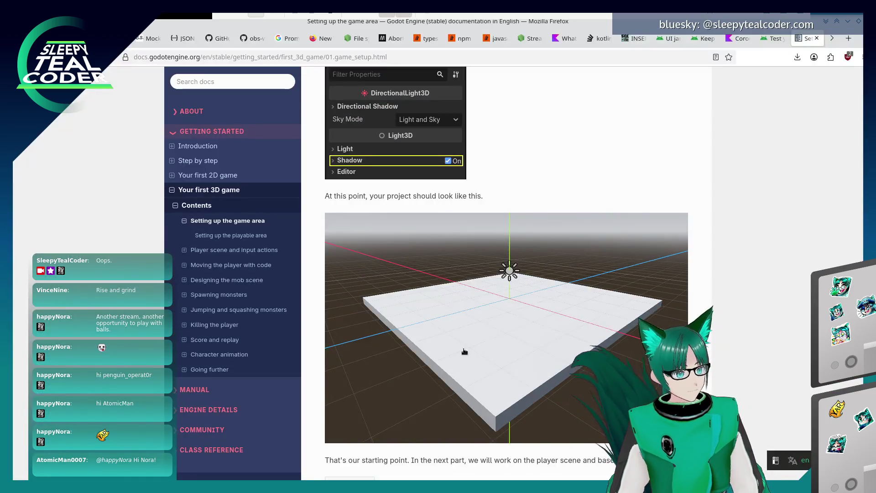
Go to the Player scene and input actions lesson and start a new empty scene in Godot
scroll(464, 351, down, 3)
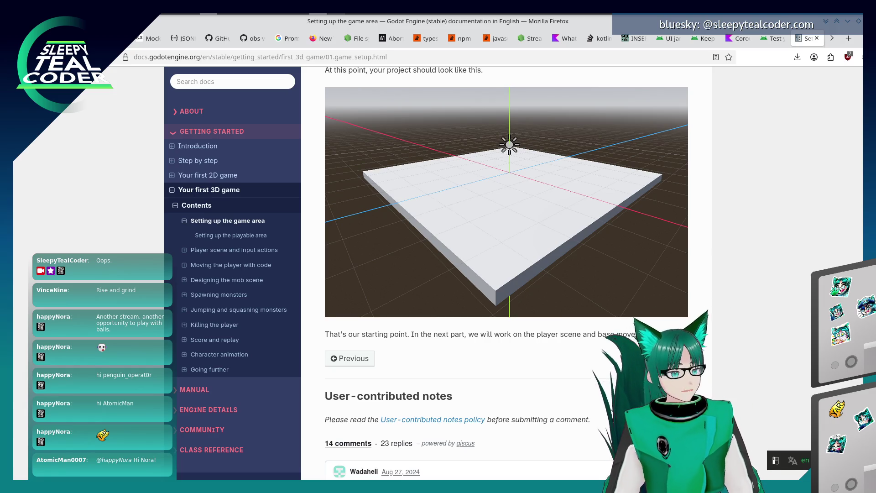
click(668, 358)
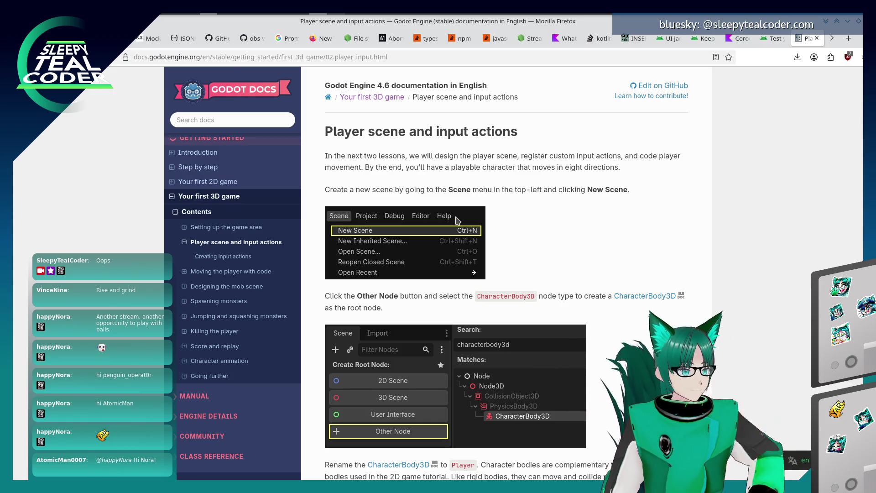
key(alt+Tab)
key(alt+Tab)
key(alt+Tab)
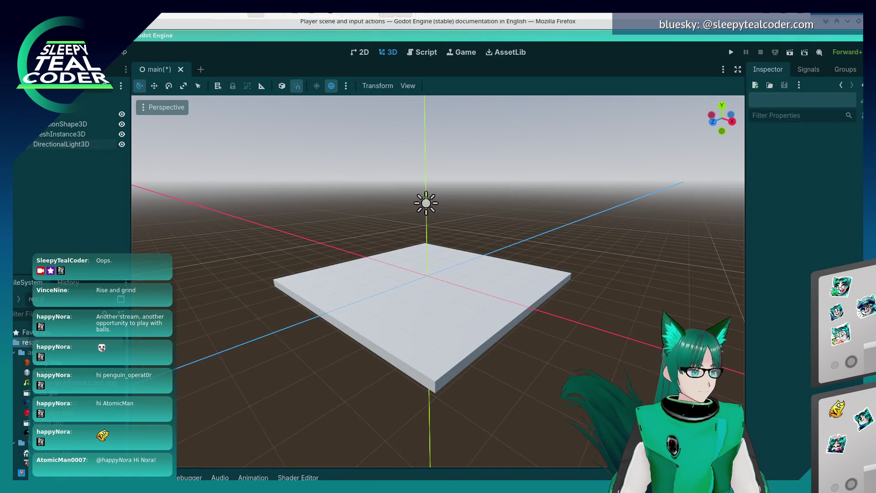
click(46, 52)
click(37, 60)
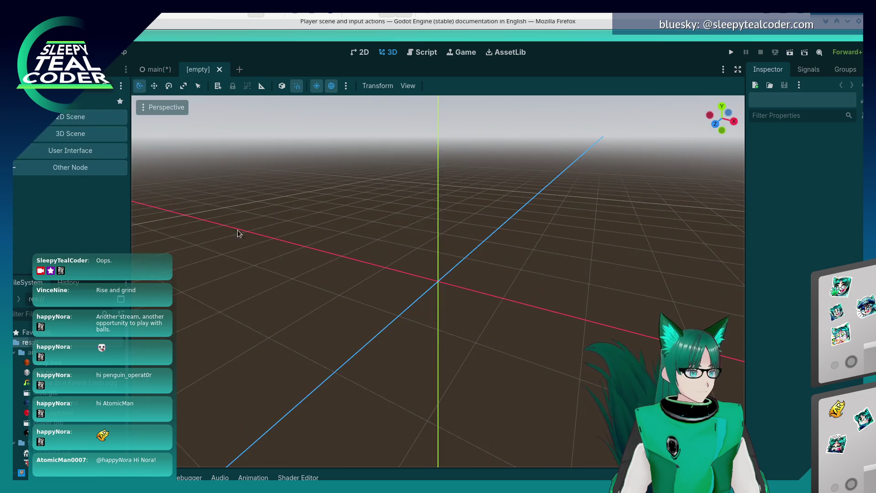
key(alt+Tab)
scroll(446, 304, down, 3)
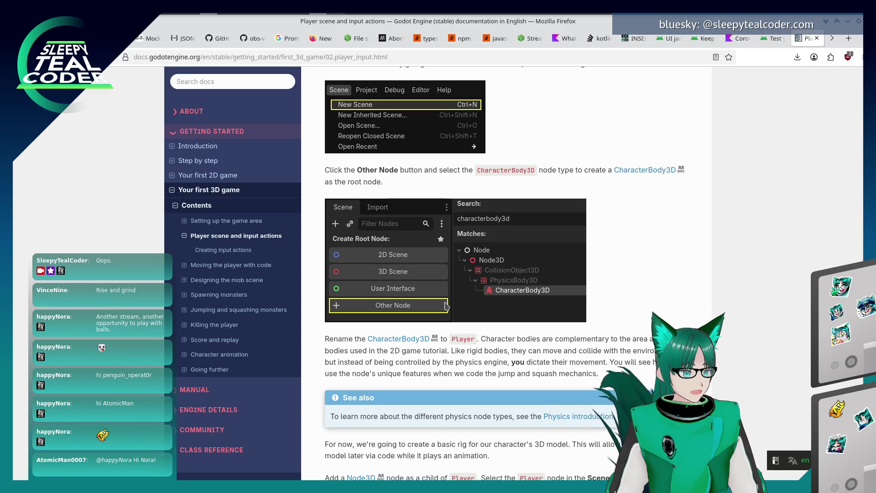
scroll(446, 305, down, 2)
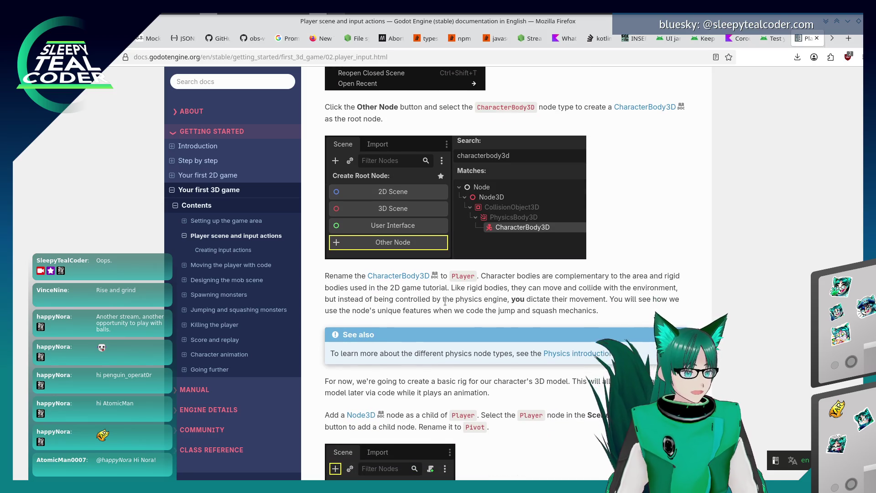
scroll(445, 301, down, 2)
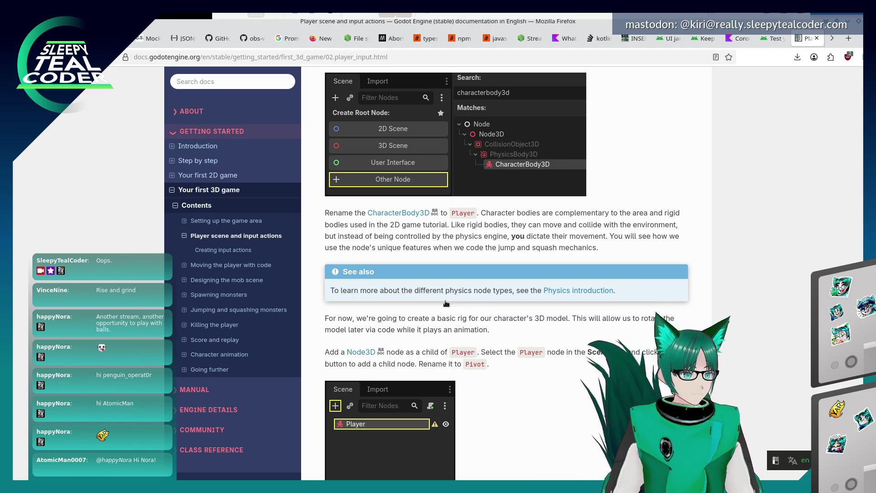
key(alt+Tab)
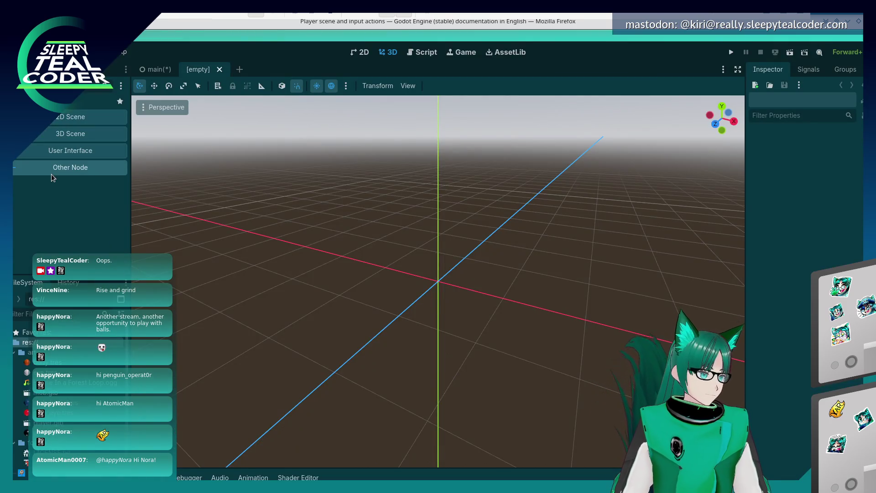
Create a CharacterBody3D root node by searching 'Charac' and rename it to Player
click(51, 173)
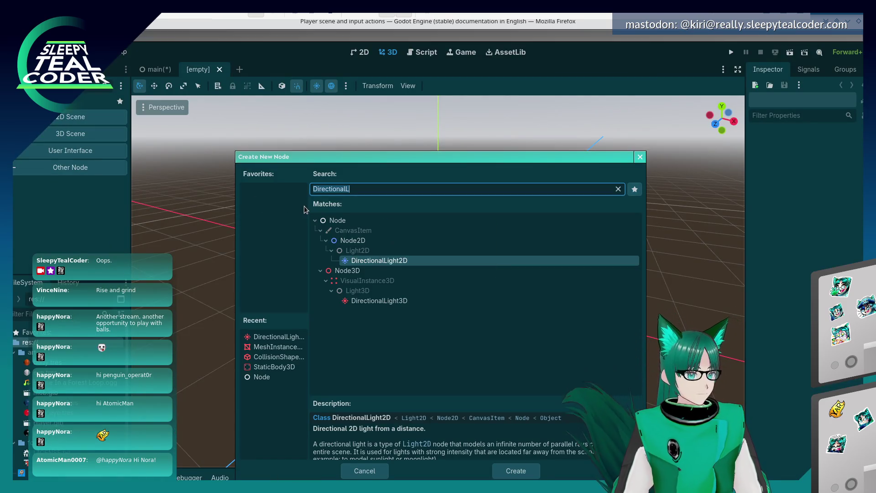
key(alt+Tab)
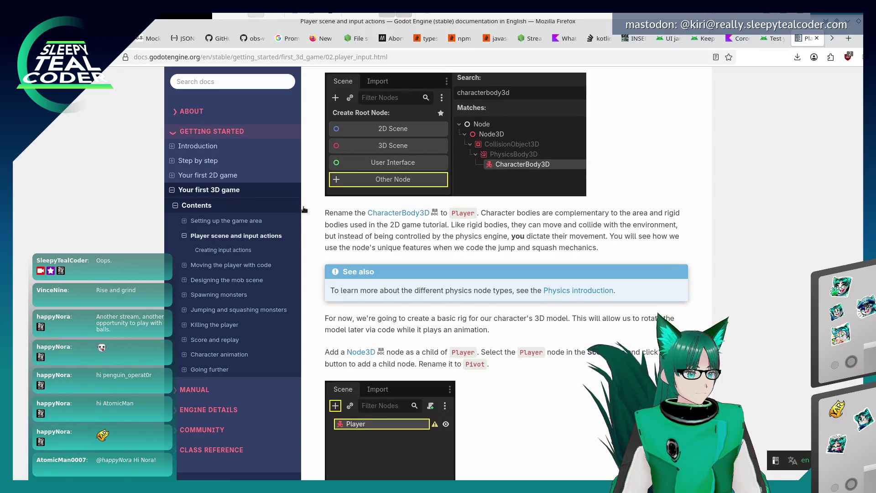
key(ctrl+a)
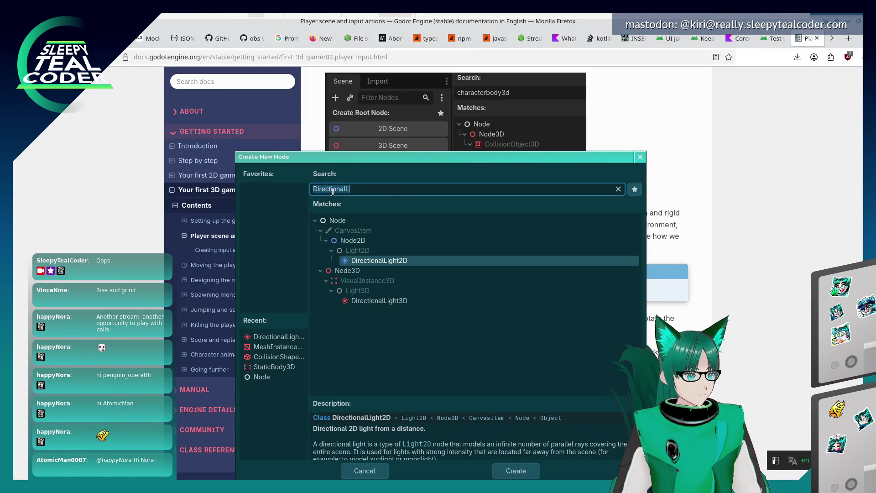
text(Charac)
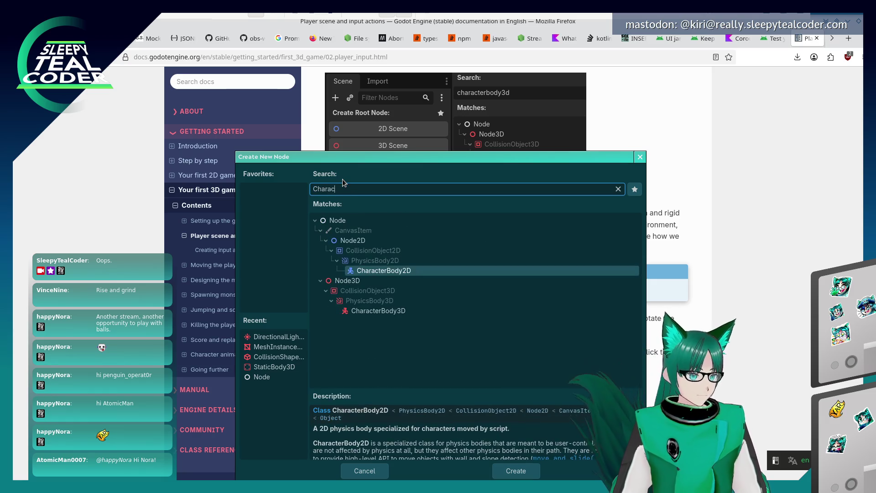
key(Down)
key(Down)
key(Down)
key(Return)
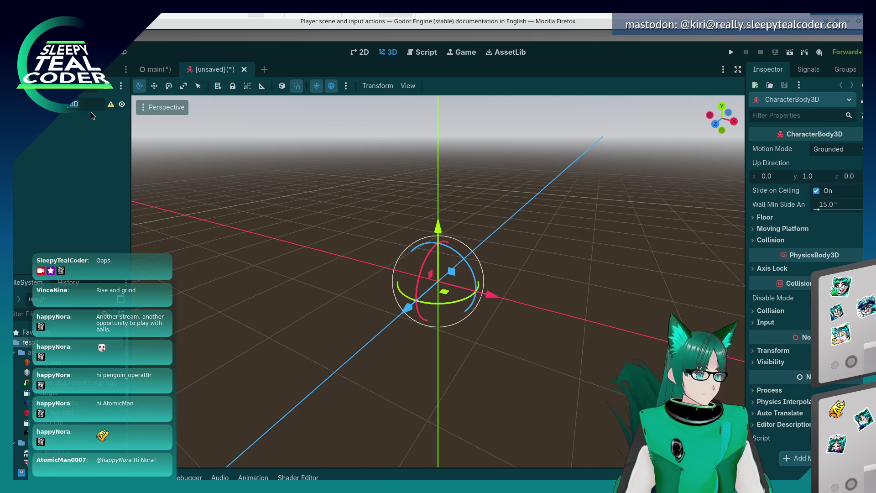
text(Player)
key(Return)
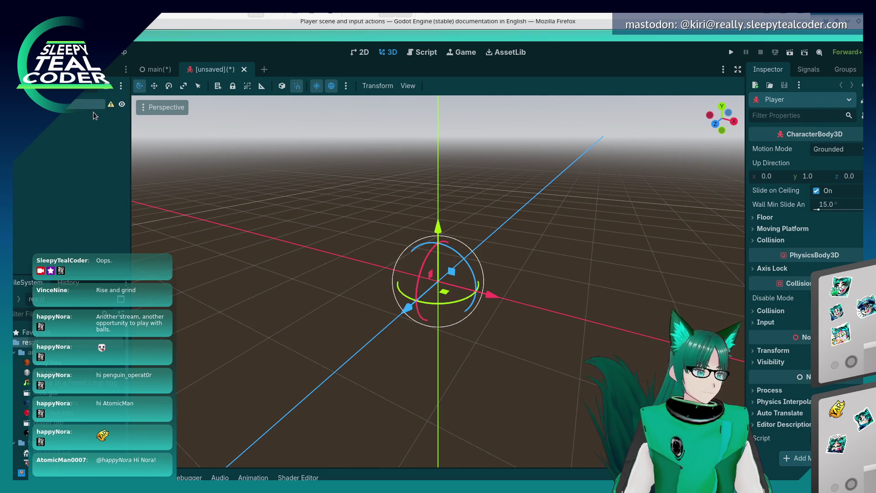
Read the lesson's next instruction and bring up the Player node's options
key(alt+Tab)
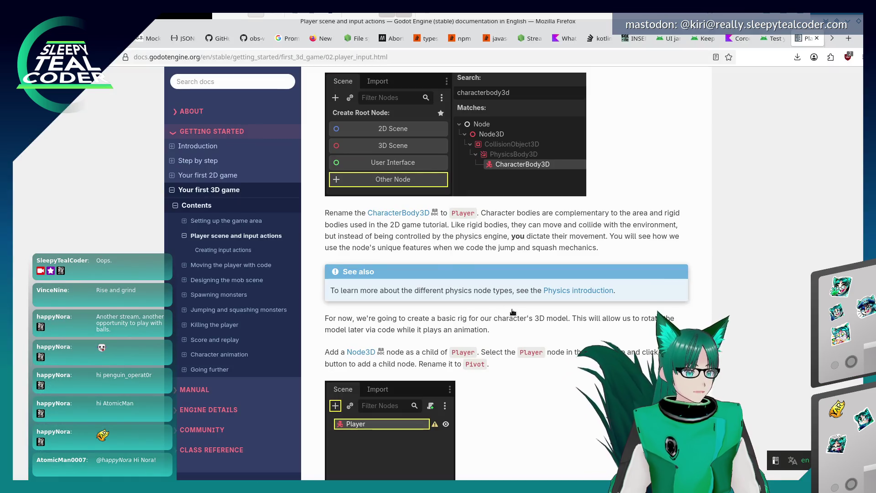
scroll(486, 310, down, 3)
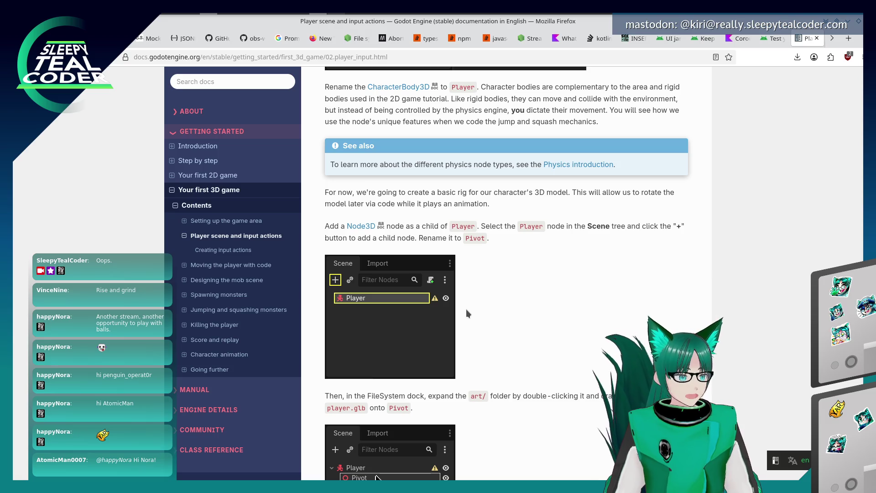
scroll(466, 308, down, 3)
key(alt+Tab)
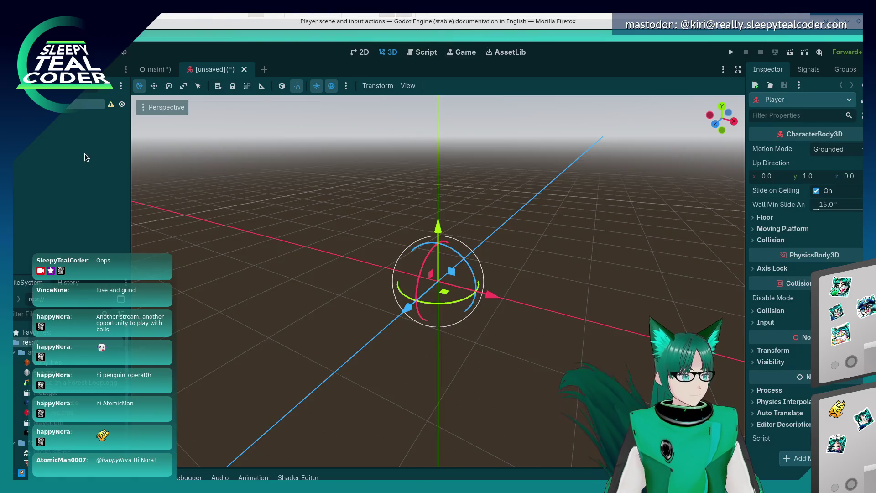
right_click(71, 105)
Add a Node3D child under Player and name it Pivot
click(92, 114)
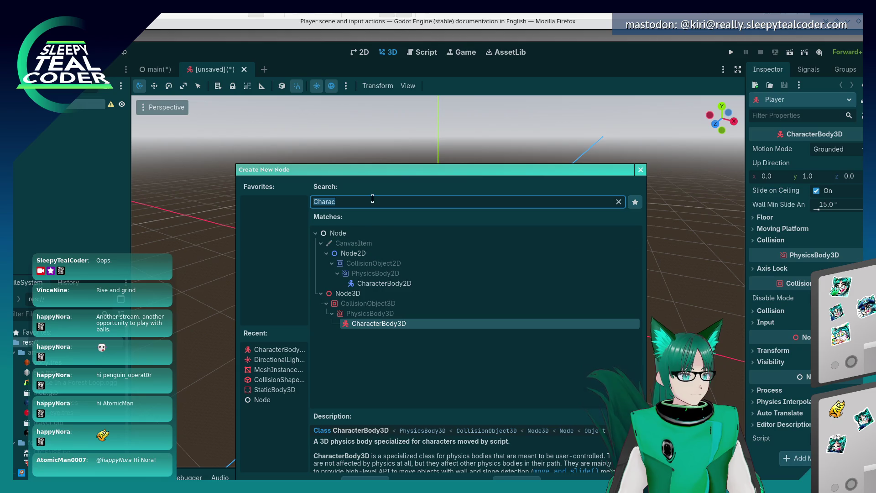
key(BackSpace)
key(BackSpace)
key(BackSpace)
text(Node3D)
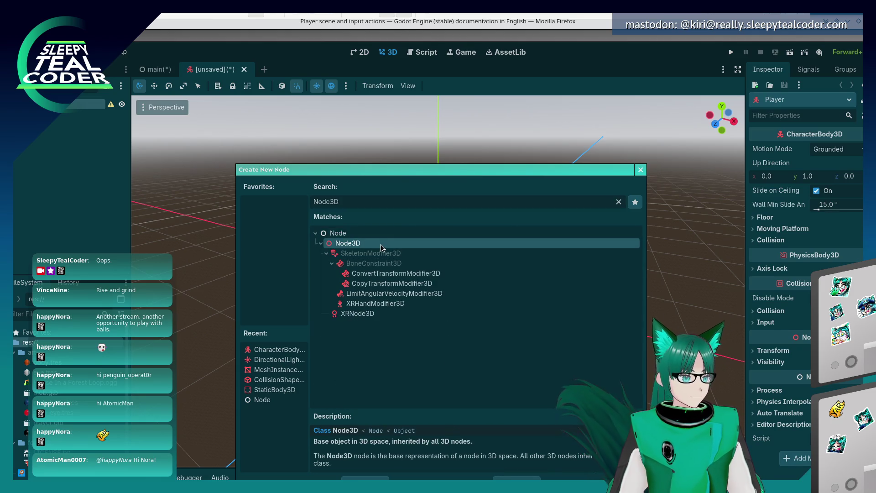
double_click(380, 245)
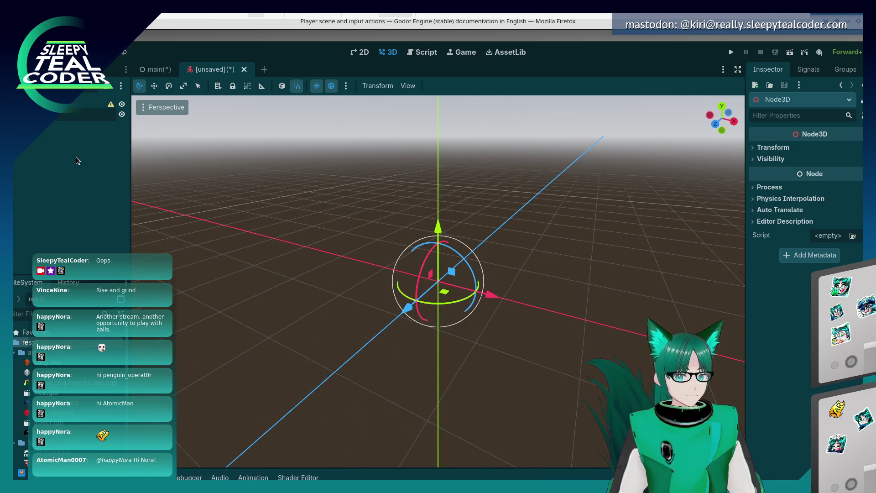
key(Return)
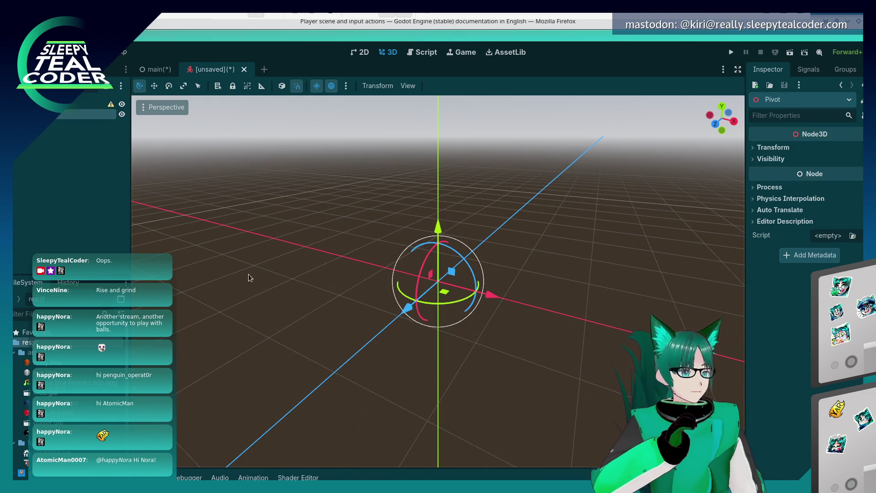
Check the lesson and place the player.glb model under the Pivot node
key(alt+Tab)
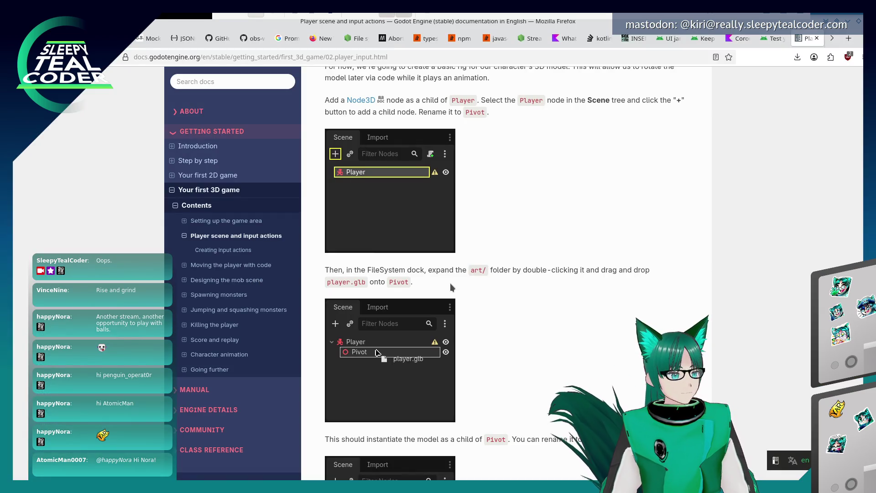
scroll(450, 286, down, 3)
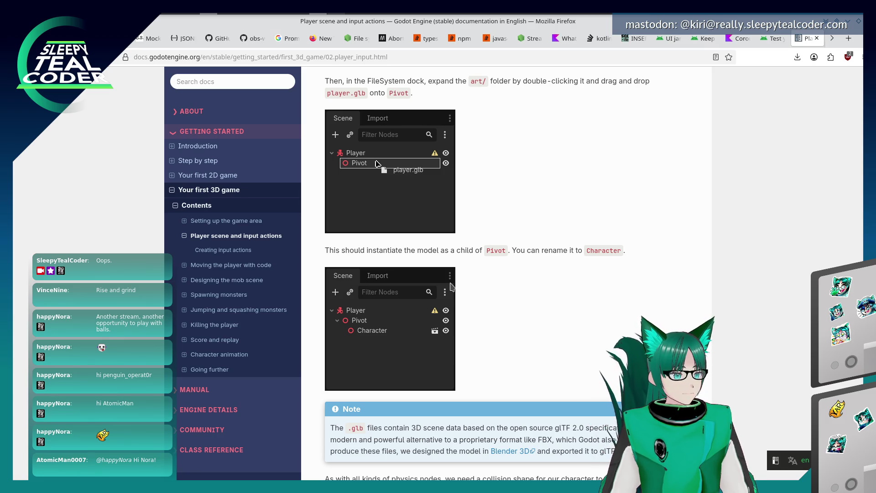
scroll(451, 286, up, 2)
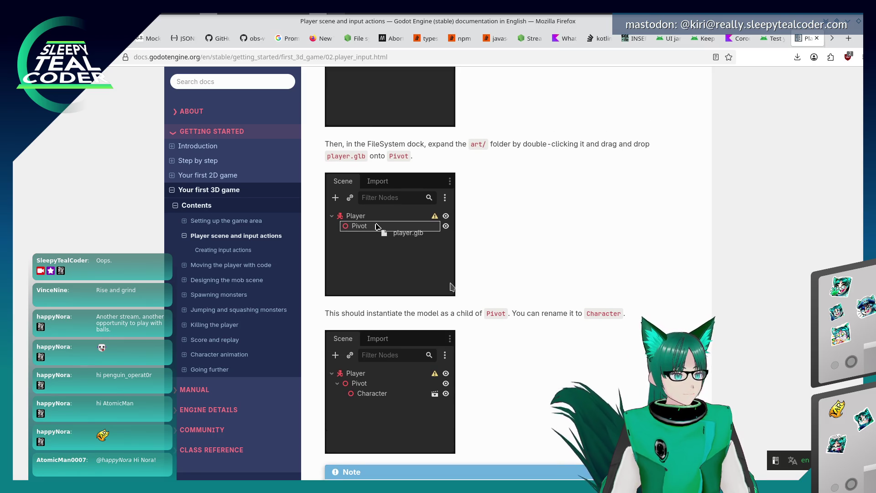
key(alt+Tab)
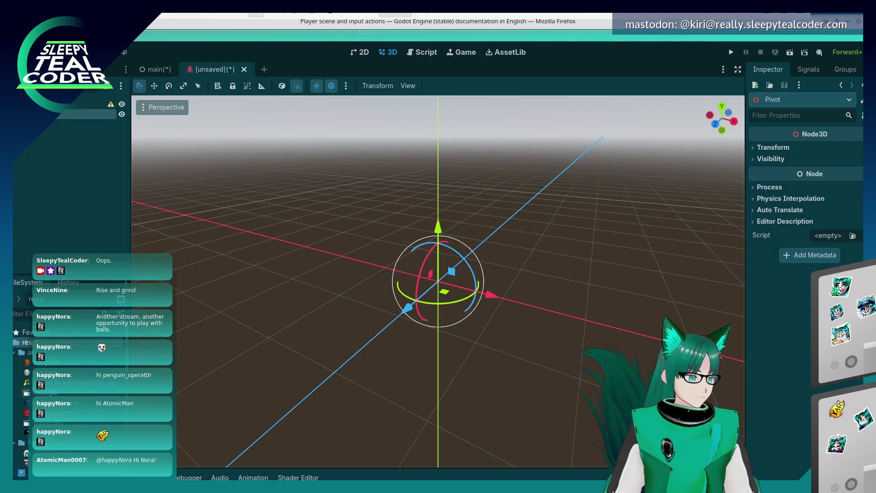
mouse_move(25, 422)
mouse_down()
mouse_move(63, 178)
mouse_move(59, 116)
mouse_up()
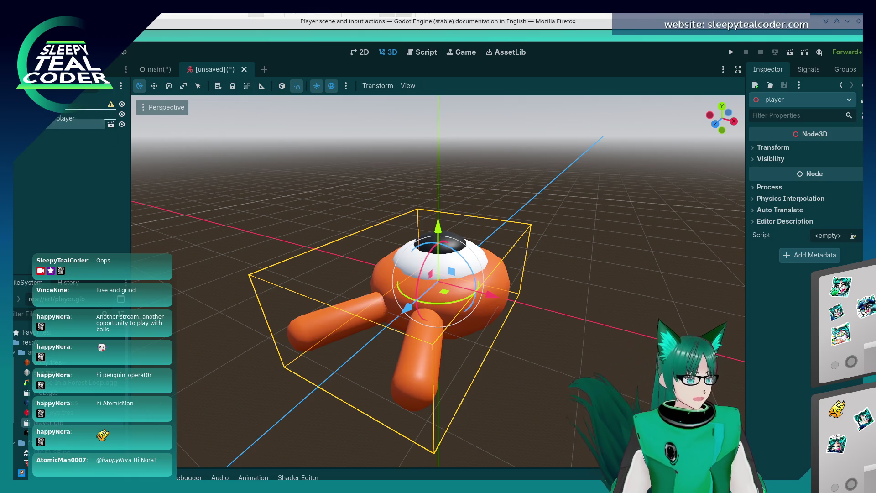
Rename the imported player.glb model node under Pivot to Character
key(alt+Tab)
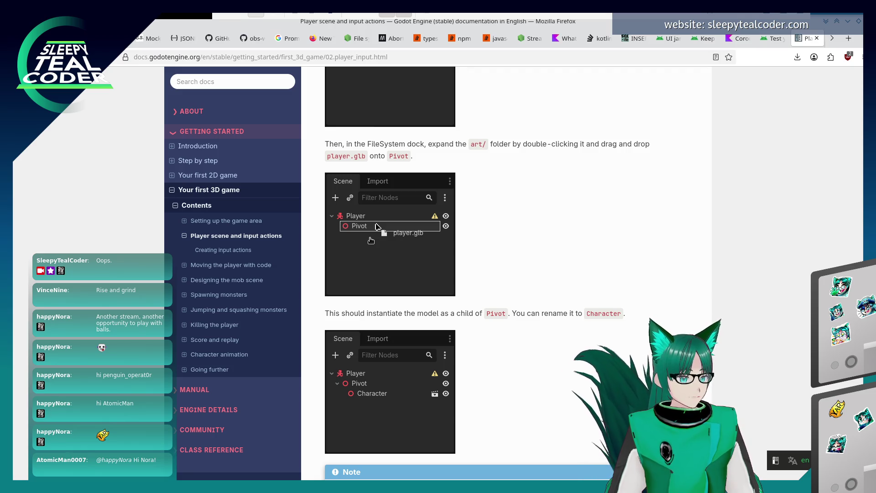
key(alt+Tab)
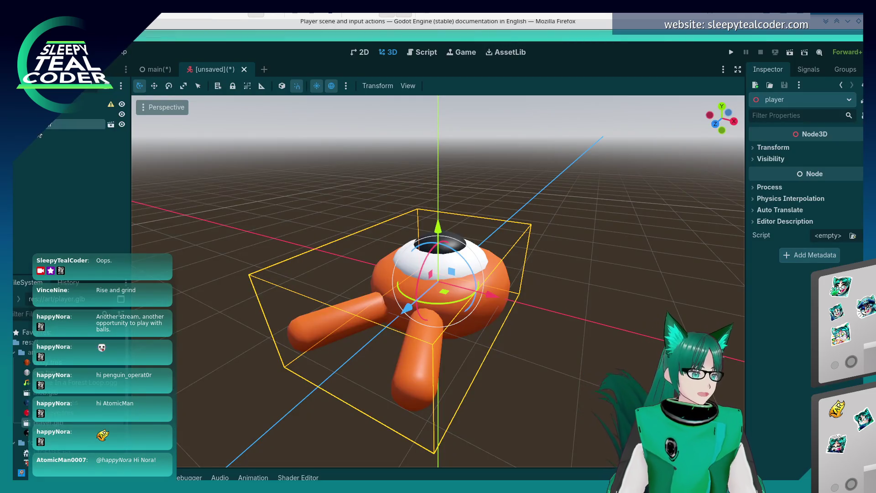
text(cter)
key(Return)
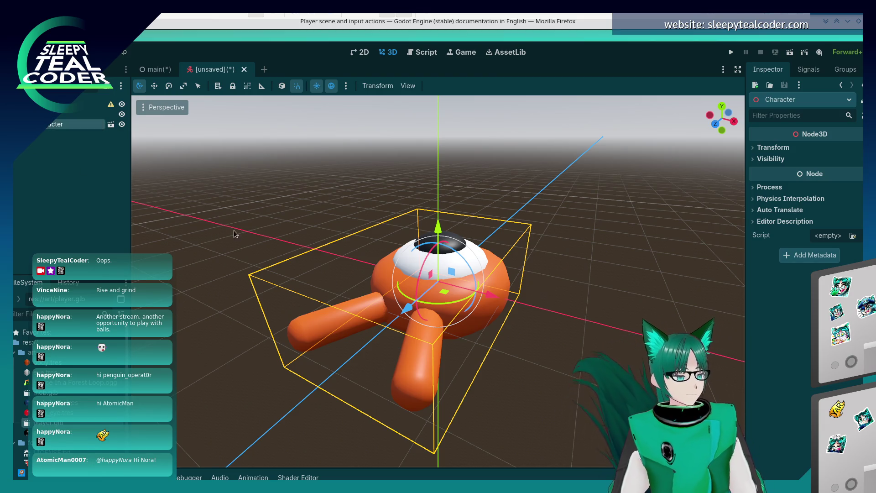
click(237, 217)
Orbit the 3D viewport around the Character model to inspect it
mouse_move(488, 226)
mouse_down()
mouse_move(421, 249)
mouse_move(416, 322)
mouse_move(550, 339)
mouse_move(515, 306)
mouse_move(598, 202)
mouse_up()
mouse_move(412, 278)
mouse_down()
mouse_move(481, 251)
mouse_move(419, 256)
mouse_move(379, 281)
mouse_up()
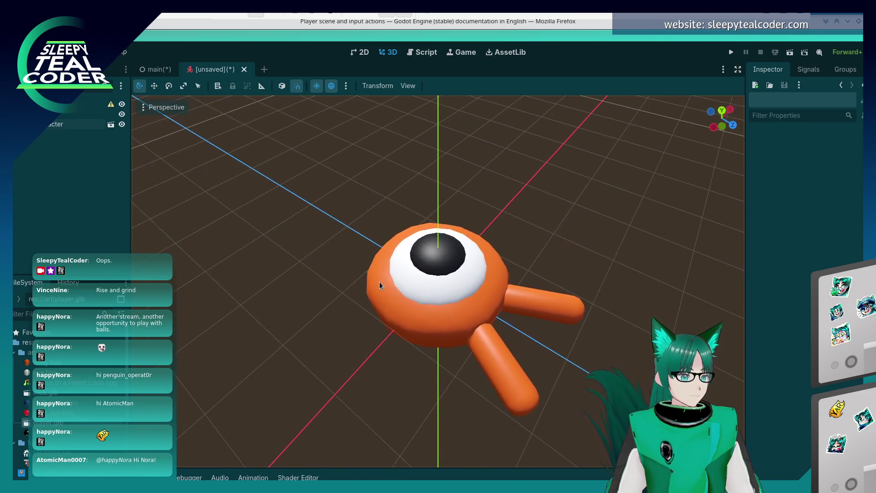
drag(456, 263, 438, 227)
key(alt+Tab)
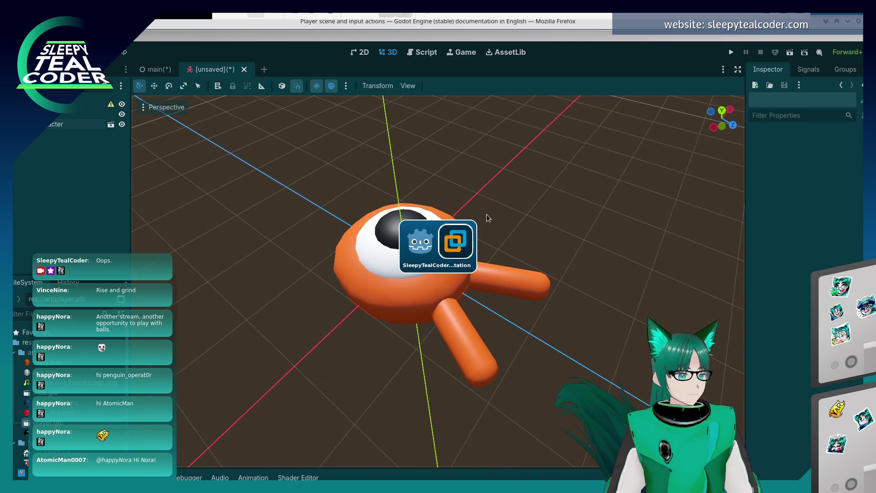
scroll(526, 301, down, 5)
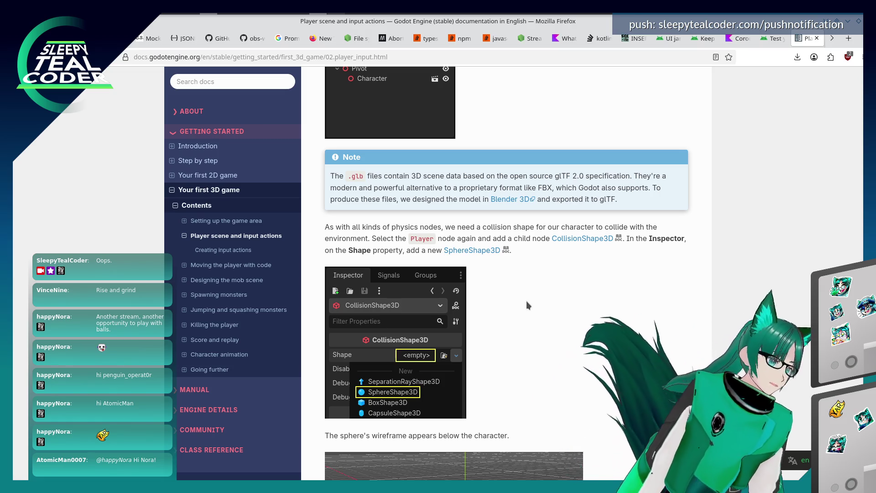
key(alt+Tab)
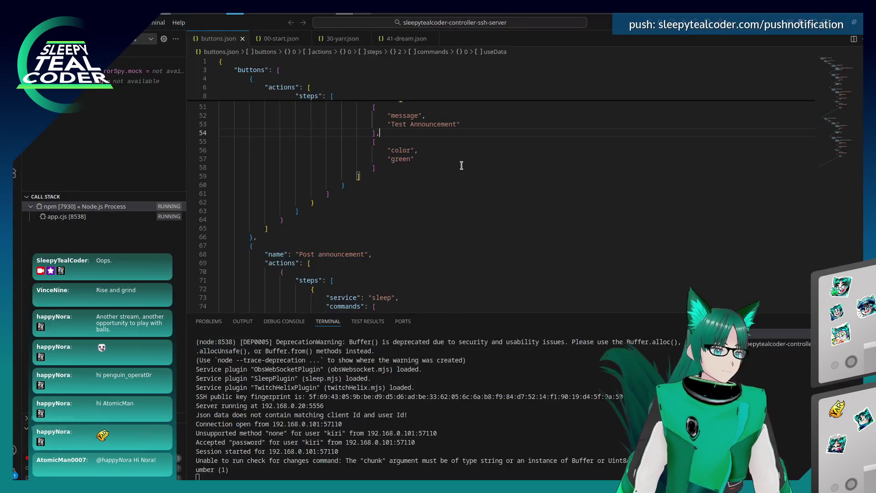
key(alt+Tab)
key(alt+Tab)
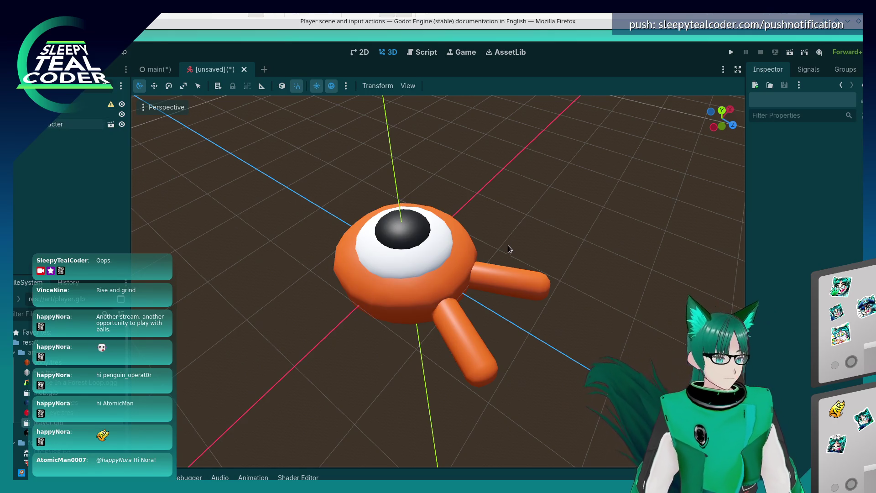
key(alt+Tab)
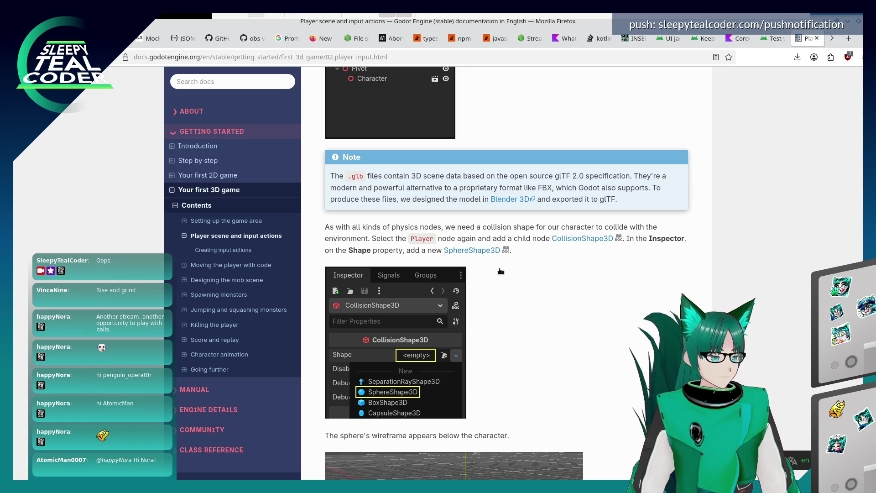
key(alt+Tab)
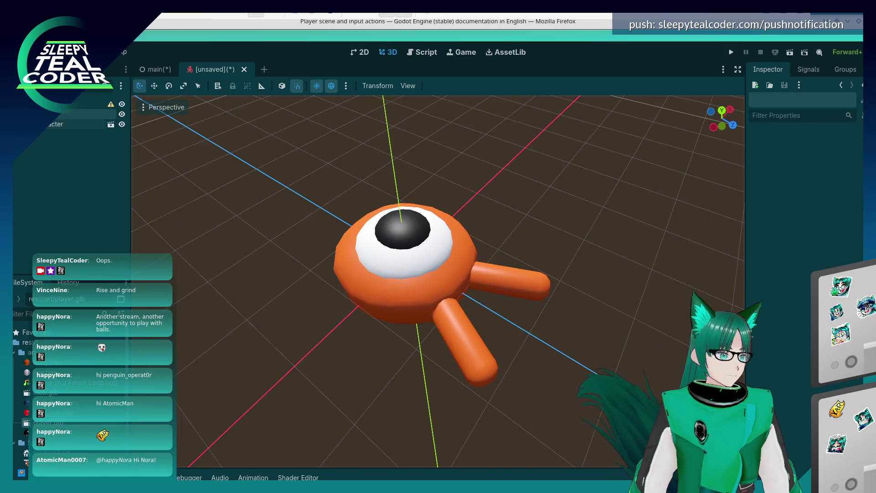
Add a CollisionShape3D child node under Player
right_click(70, 114)
key(Escape)
right_click(68, 104)
click(107, 117)
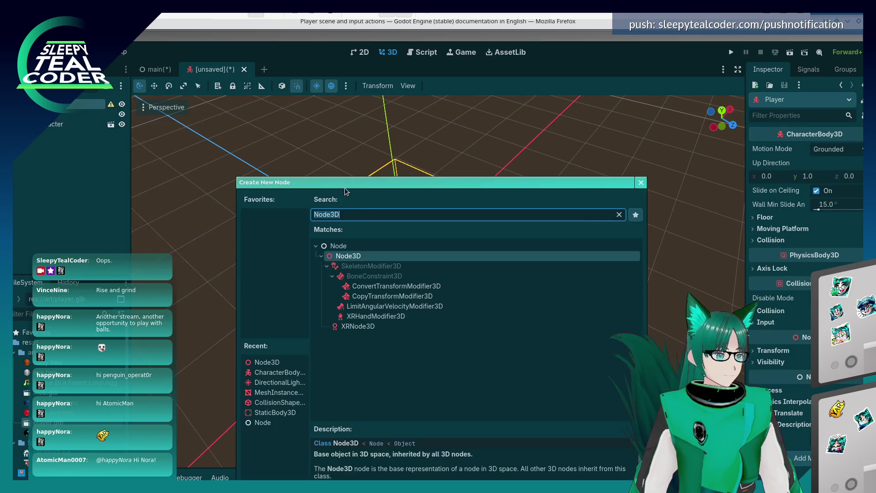
text(Collison)
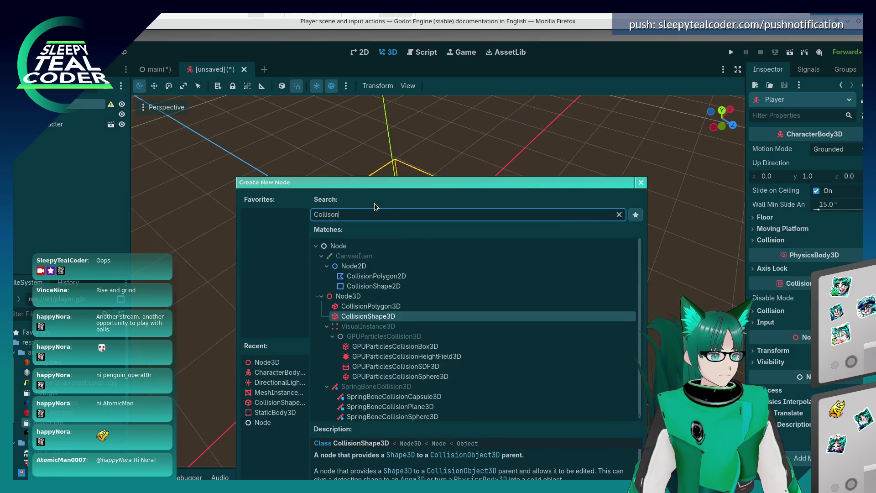
key(Return)
Assign a new SphereShape3D as the collision node's Shape
key(alt+Tab)
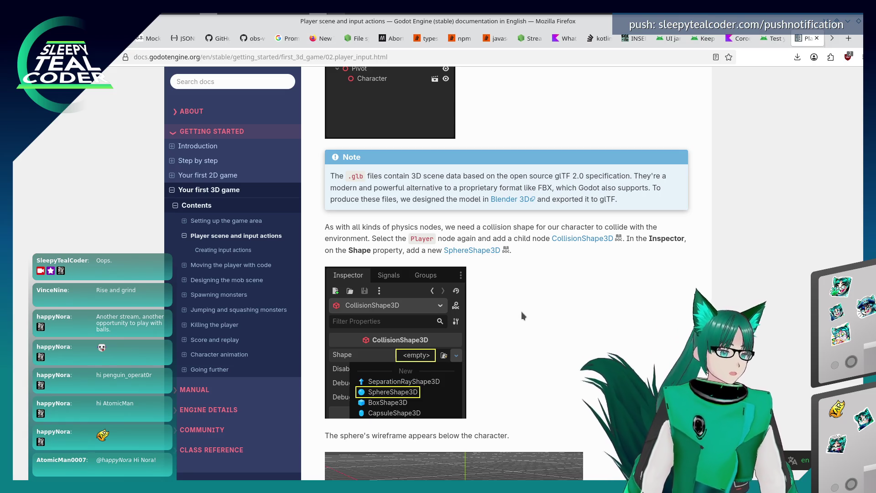
key(alt+Tab)
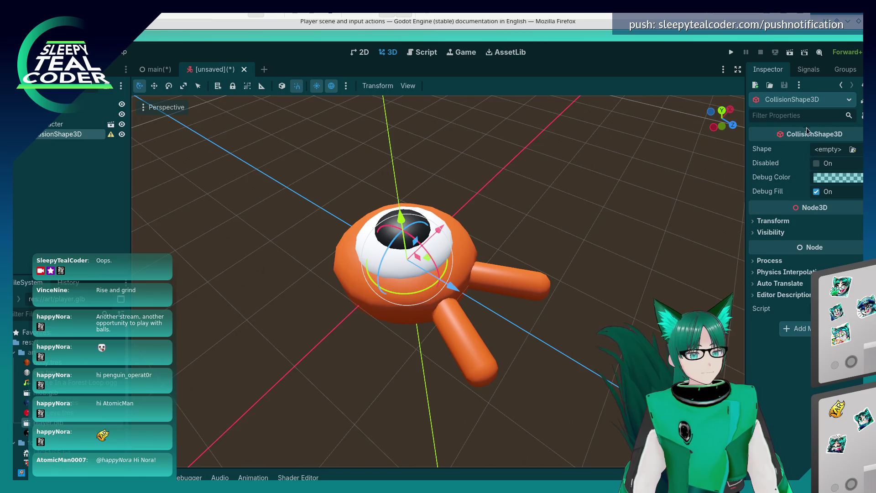
click(852, 150)
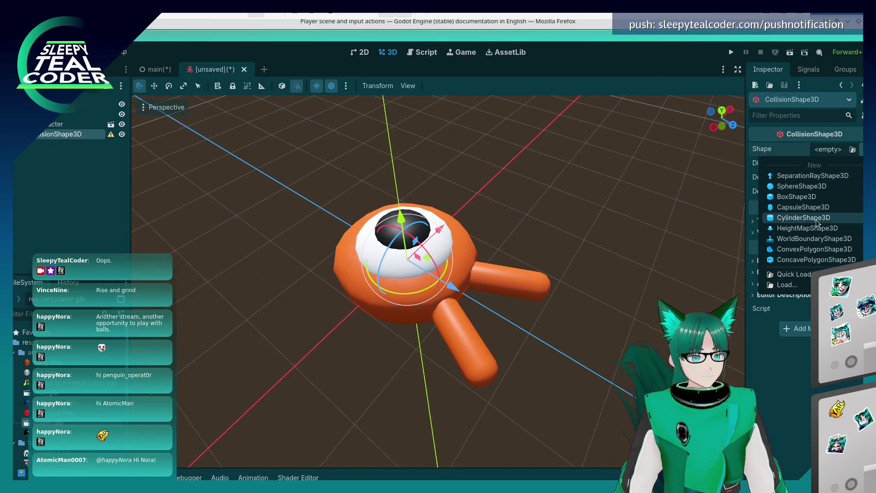
click(801, 186)
key(alt+Tab)
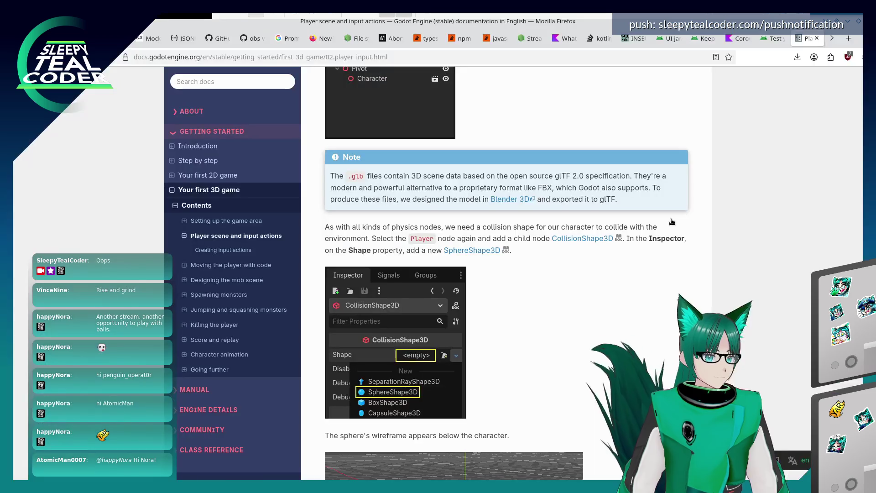
scroll(481, 262, down, 5)
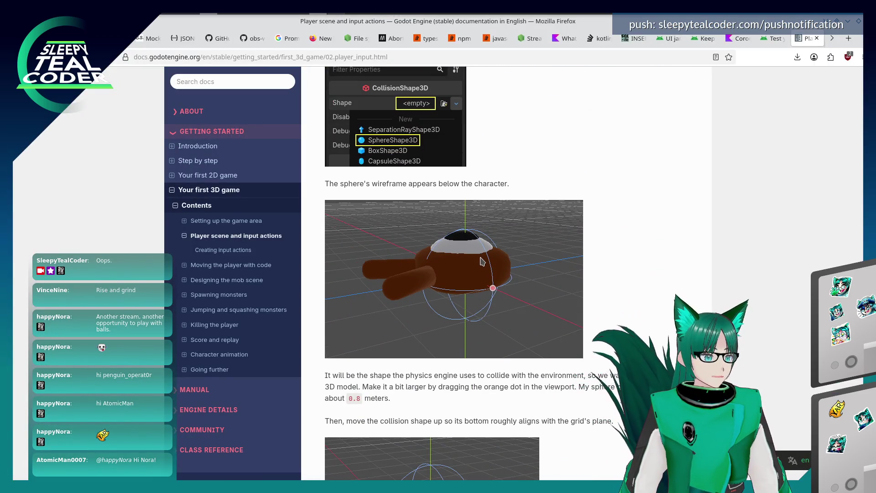
scroll(481, 261, down, 3)
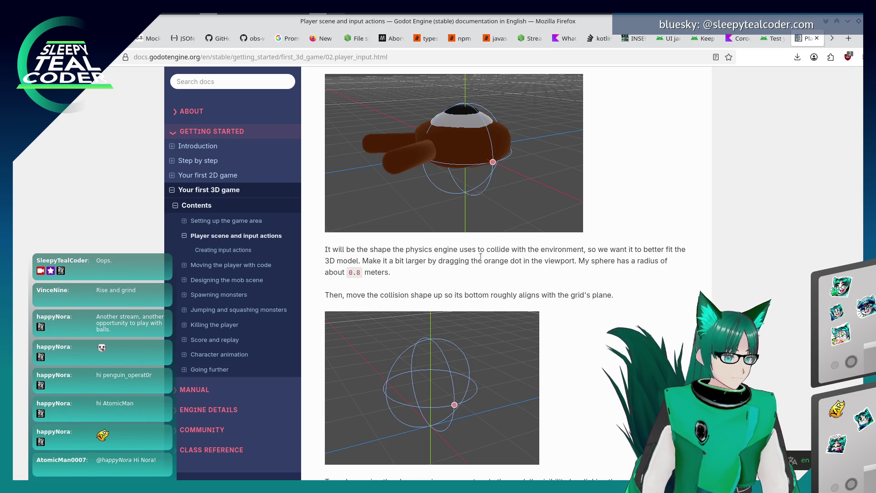
key(alt+Tab)
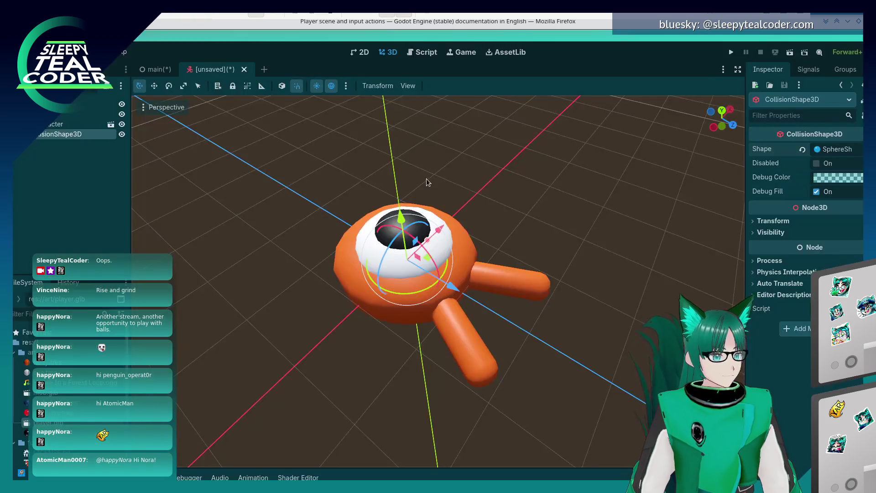
Undo the accidental move of the collision shape and reselect CollisionShape3D
drag(449, 286, 489, 338)
key(ctrl+z)
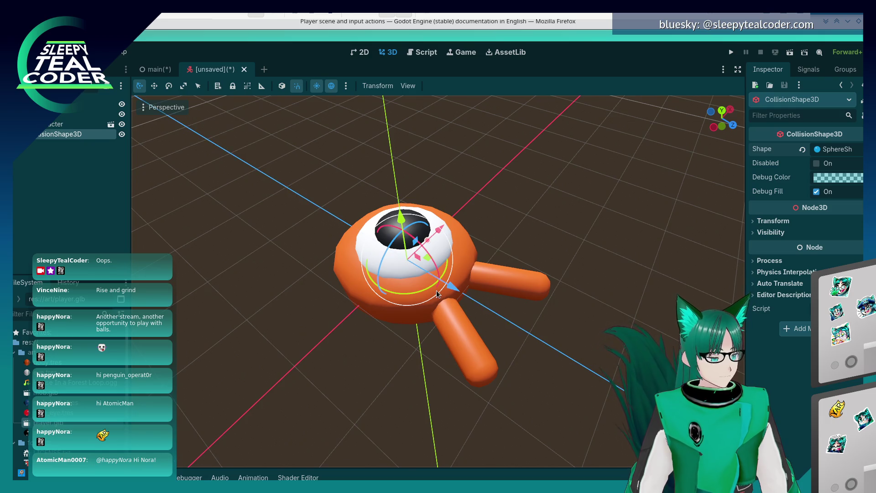
key(alt+Tab)
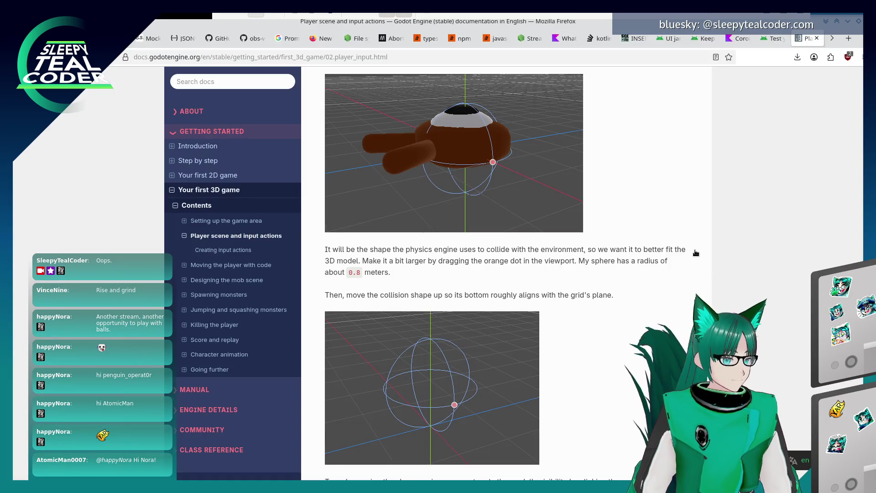
key(alt+Tab)
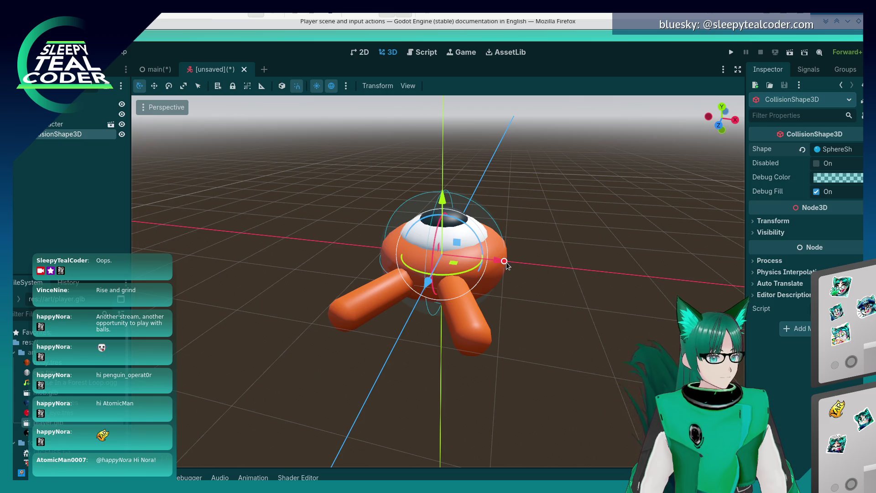
mouse_move(516, 267)
mouse_down()
mouse_move(553, 269)
mouse_move(500, 335)
mouse_up()
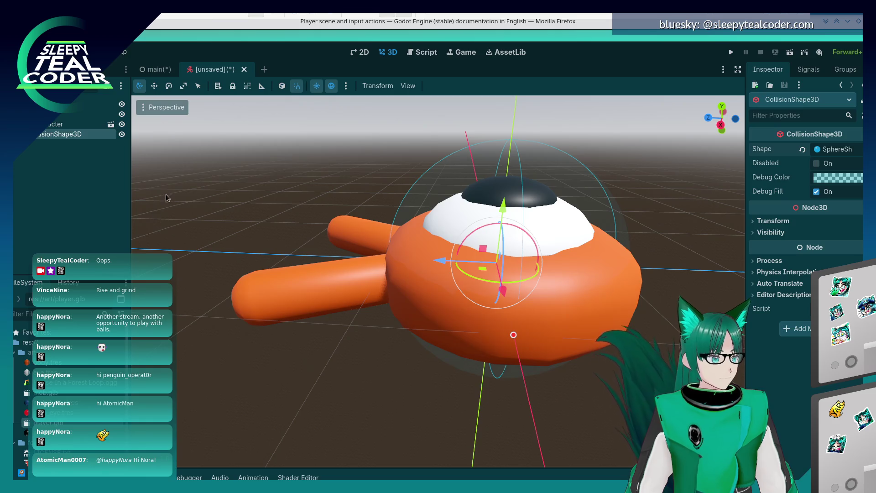
click(89, 105)
click(73, 134)
Drag the sphere's radius handle until it roughly encloses the character's body
drag(474, 392, 598, 345)
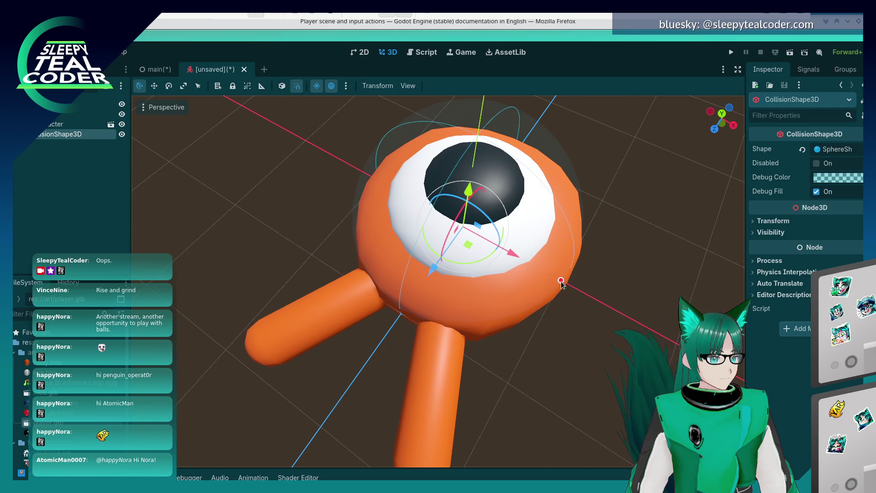
drag(561, 280, 630, 335)
key(ctrl+z)
mouse_move(561, 280)
mouse_down()
mouse_move(639, 326)
mouse_move(570, 300)
mouse_up()
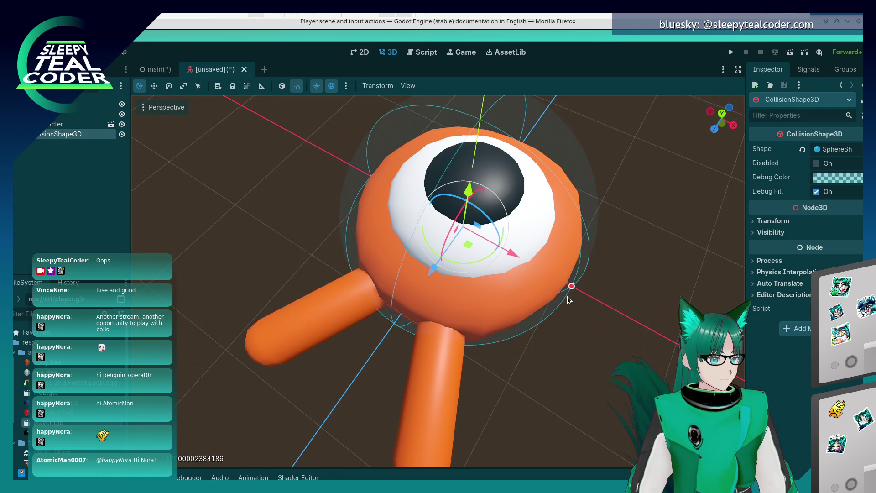
key(ctrl+z)
mouse_move(561, 280)
mouse_down()
mouse_move(573, 290)
mouse_move(555, 286)
mouse_move(562, 293)
mouse_up()
key(ctrl+z)
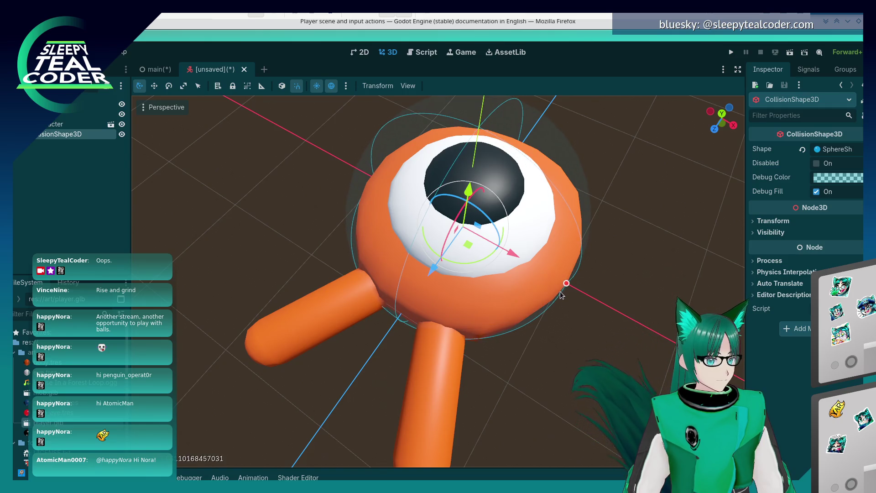
mouse_move(562, 296)
mouse_down()
mouse_move(584, 309)
mouse_move(437, 175)
mouse_move(559, 272)
mouse_move(606, 295)
mouse_move(573, 251)
mouse_move(595, 289)
mouse_move(582, 424)
mouse_up()
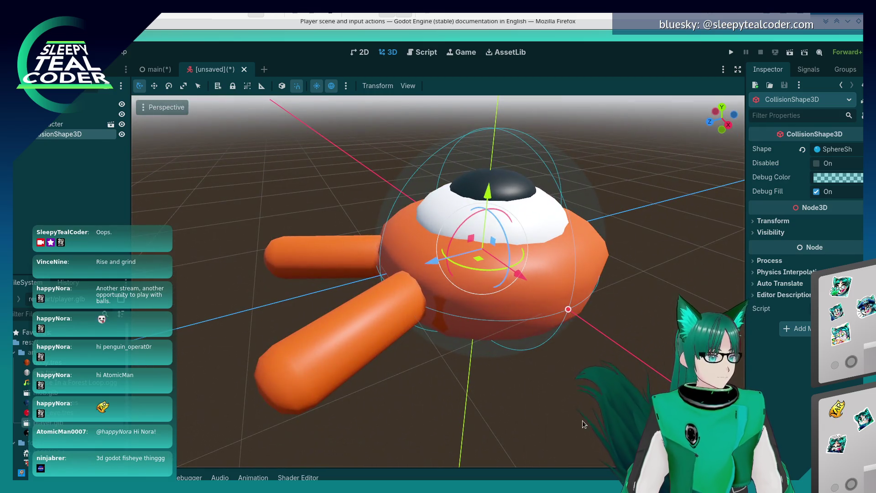
click(573, 387)
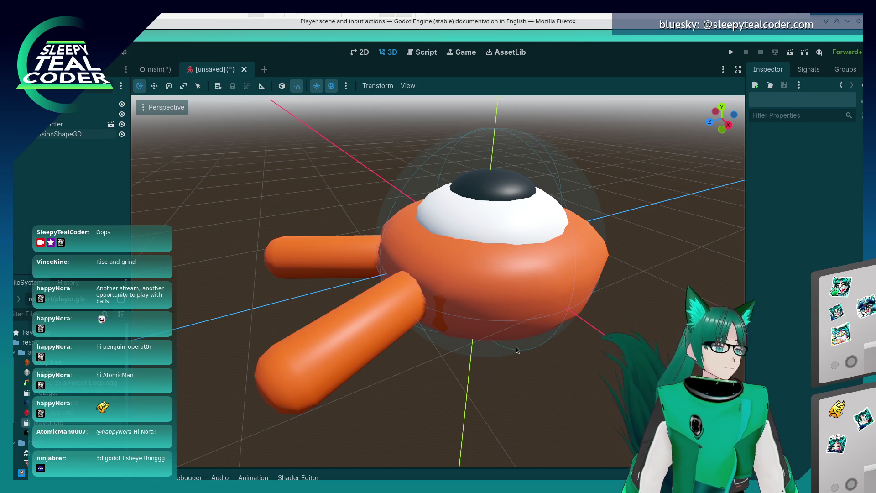
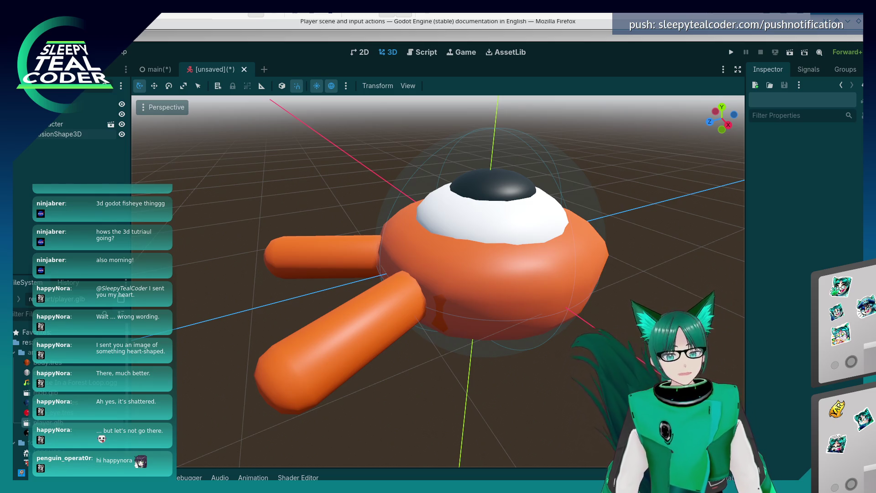
Orbit around the player, then read the docs down to the eye icon paragraph and Scene dock screenshot
mouse_move(433, 210)
mouse_down()
mouse_move(484, 284)
mouse_move(516, 272)
mouse_move(420, 244)
mouse_move(472, 245)
mouse_up()
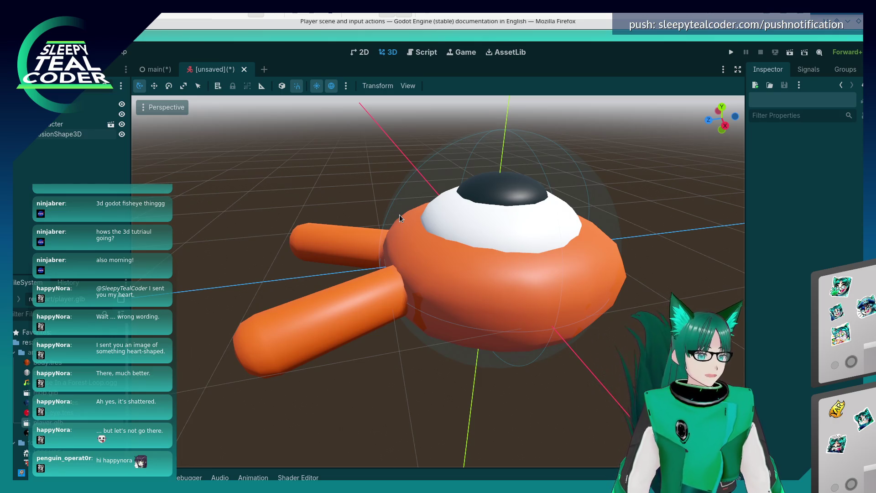
mouse_move(523, 231)
mouse_down()
mouse_move(493, 272)
mouse_move(552, 239)
mouse_move(516, 255)
mouse_up()
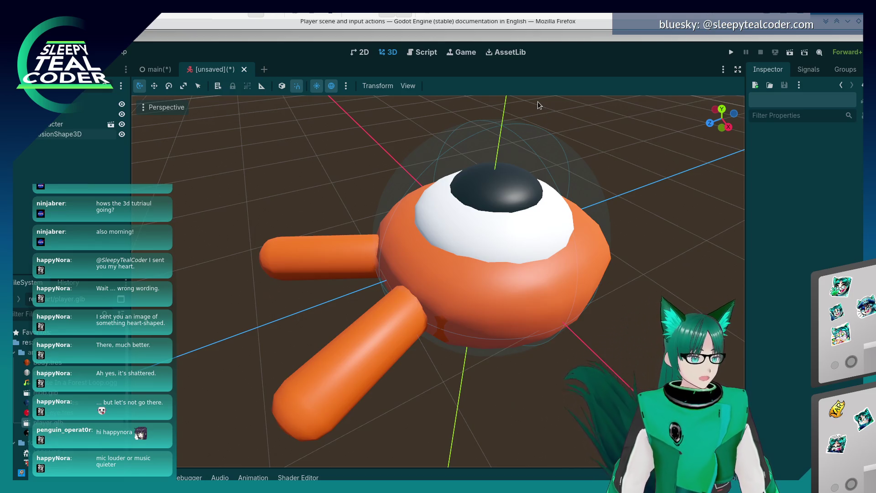
key(alt+Tab)
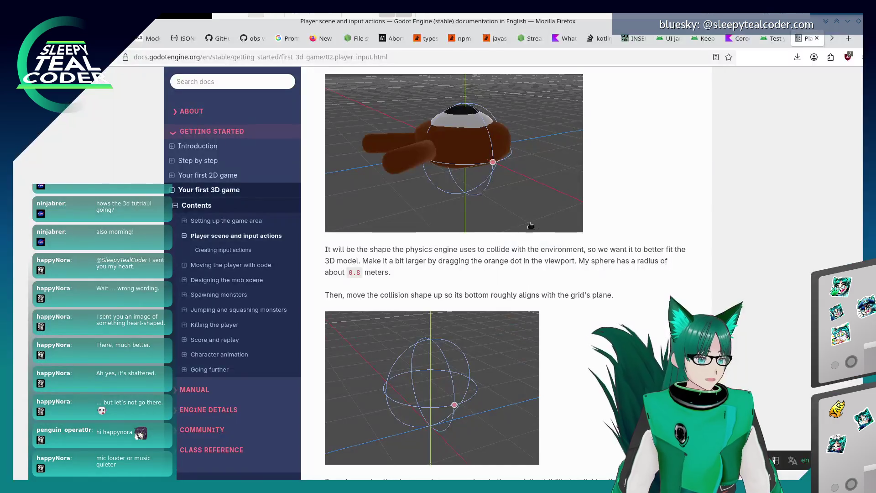
scroll(519, 264, down, 2)
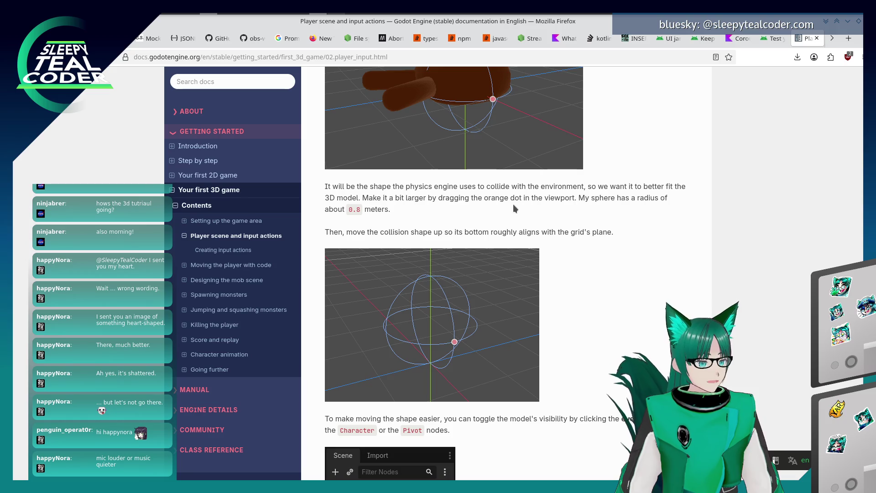
scroll(524, 201, down, 2)
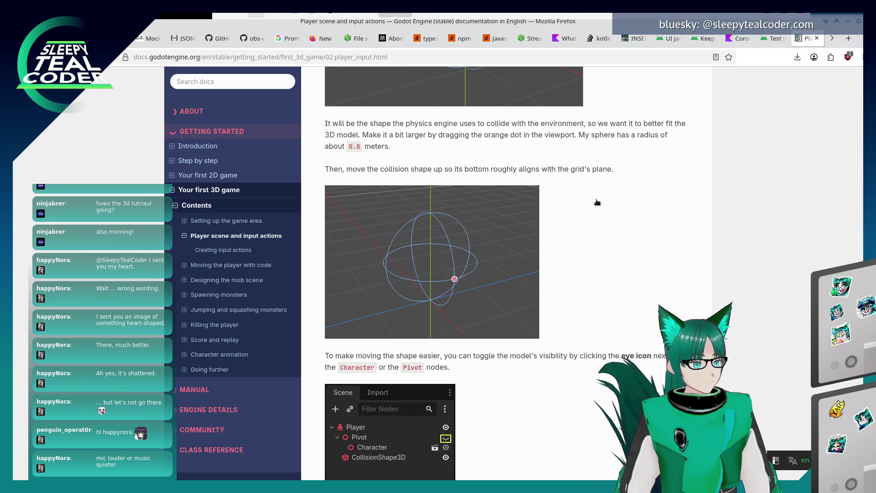
key(alt+Tab)
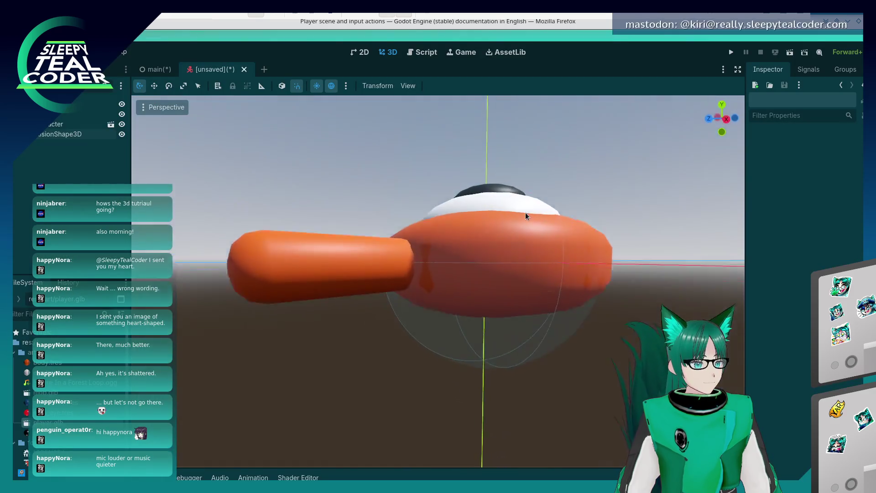
Select the CollisionShape3D instead of the character and enable move mode
mouse_move(524, 212)
mouse_down()
mouse_move(526, 187)
mouse_move(523, 240)
mouse_move(179, 198)
mouse_up()
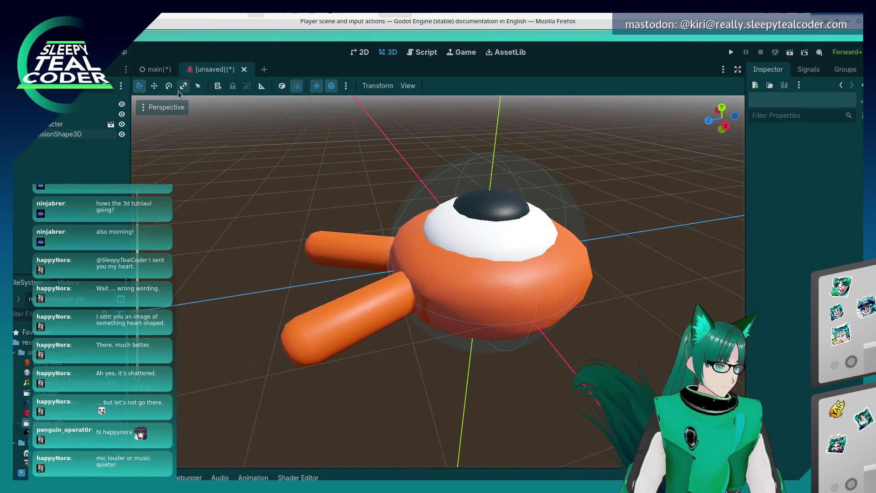
click(198, 85)
click(510, 193)
click(505, 164)
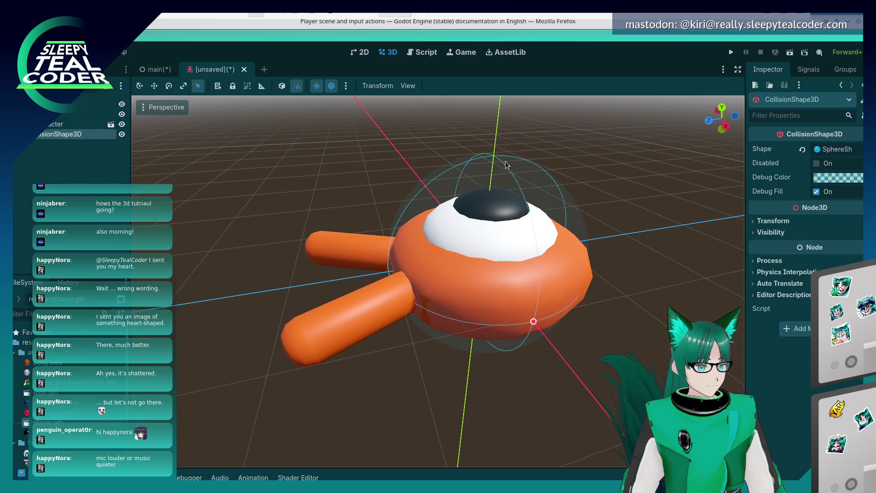
click(145, 88)
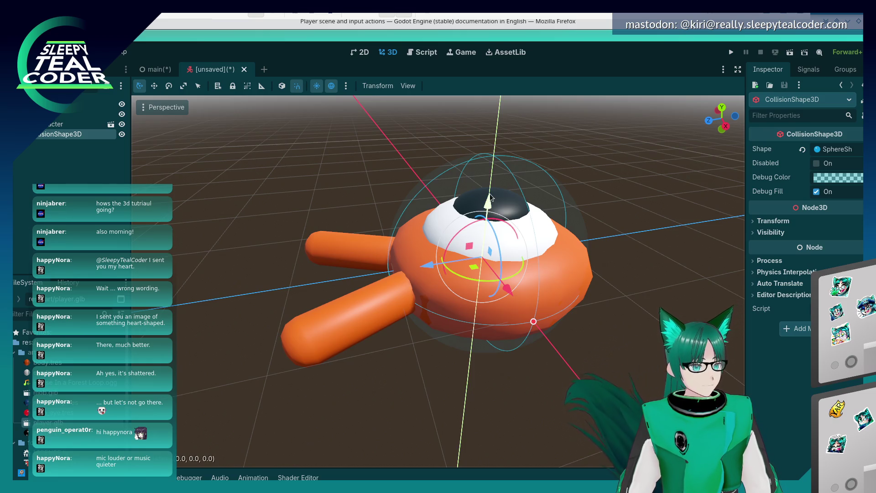
Drag the collision sphere up along Y, about 0.4, above the body
drag(491, 197, 518, 190)
drag(473, 237, 473, 150)
key(ctrl+z)
key(ctrl+shift+z)
key(ctrl+z)
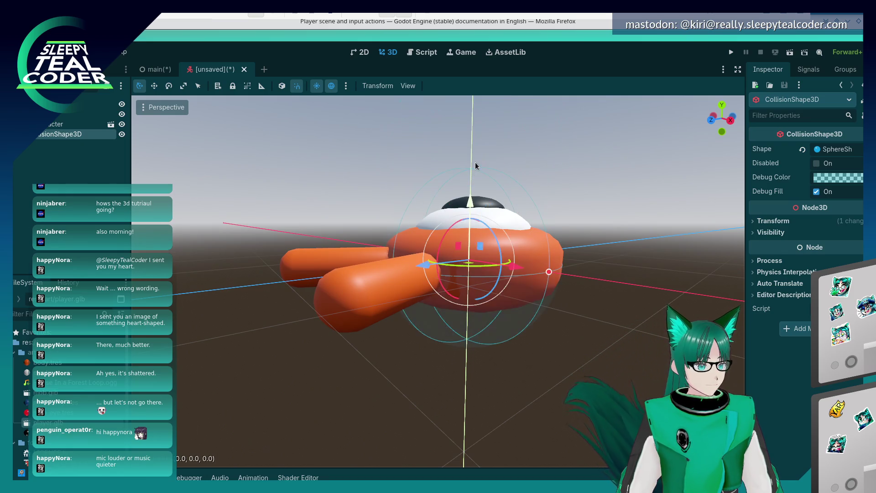
mouse_move(476, 167)
mouse_down()
mouse_move(476, 149)
mouse_move(478, 169)
mouse_move(612, 300)
mouse_move(560, 289)
mouse_move(603, 256)
mouse_move(652, 296)
mouse_up()
drag(479, 170, 480, 124)
mouse_move(678, 309)
mouse_down()
mouse_move(565, 221)
mouse_move(546, 221)
mouse_move(483, 268)
mouse_move(376, 218)
mouse_move(318, 253)
mouse_move(474, 288)
mouse_move(551, 280)
mouse_move(445, 253)
mouse_move(554, 250)
mouse_up()
Hide the Character model, raise the sphere about 0.2 more, and return to the docs
click(123, 124)
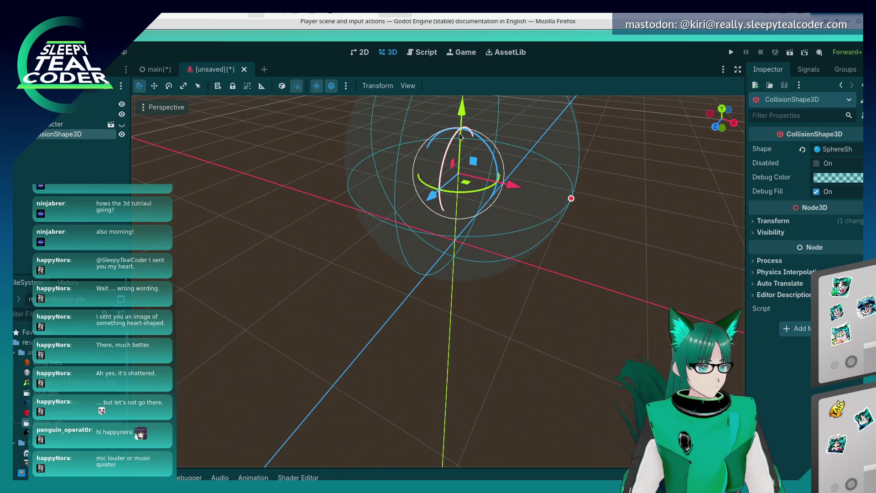
drag(458, 133, 455, 153)
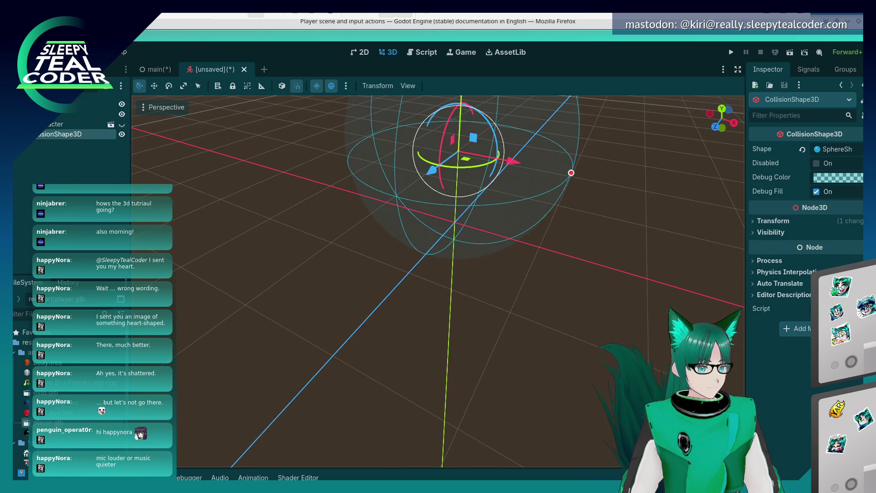
mouse_move(655, 247)
mouse_down()
mouse_move(612, 349)
mouse_move(571, 303)
mouse_up()
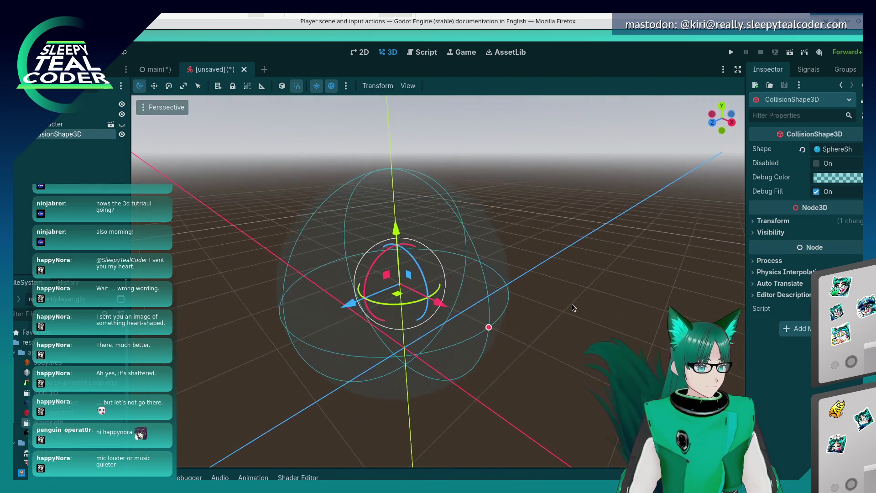
mouse_move(396, 228)
mouse_down()
mouse_move(396, 208)
mouse_move(527, 354)
mouse_move(527, 296)
mouse_move(525, 329)
mouse_up()
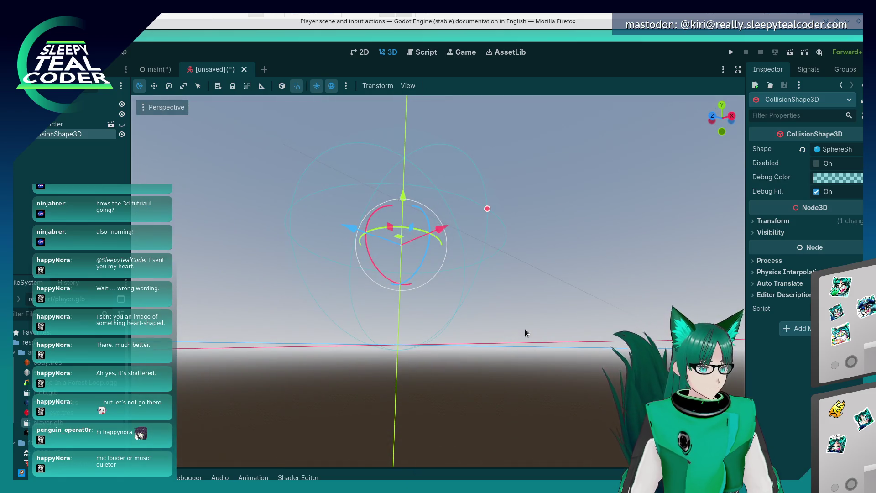
key(alt+Tab)
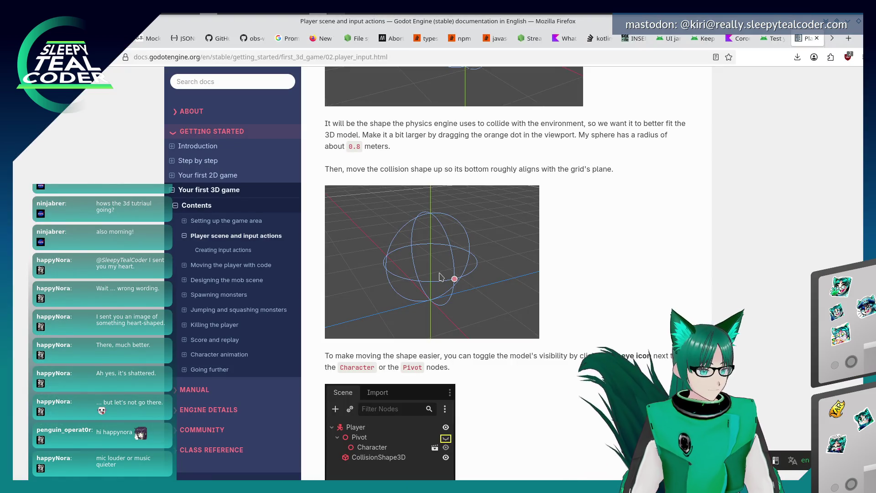
key(alt+Tab)
key(alt+Tab)
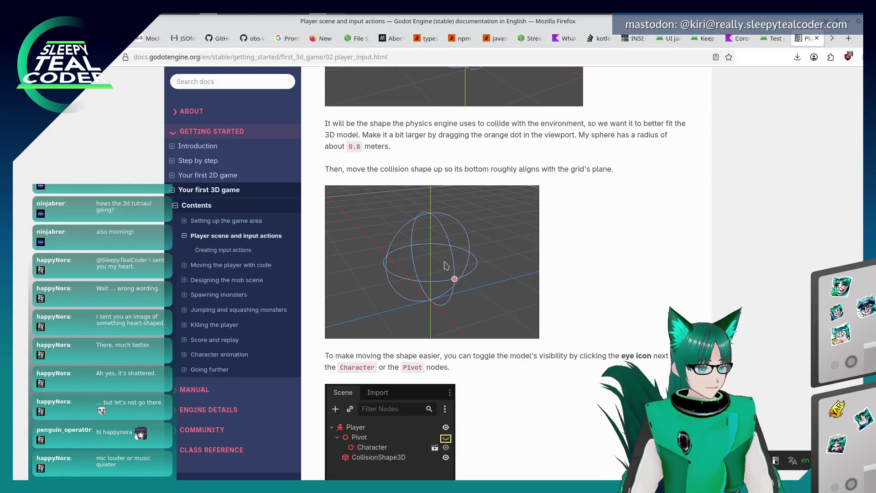
key(alt+Tab)
Nudge the sphere up and down on Y until it rests on the grid, then check the docs
mouse_move(492, 323)
mouse_down()
mouse_move(499, 356)
mouse_move(515, 361)
mouse_move(429, 240)
mouse_up()
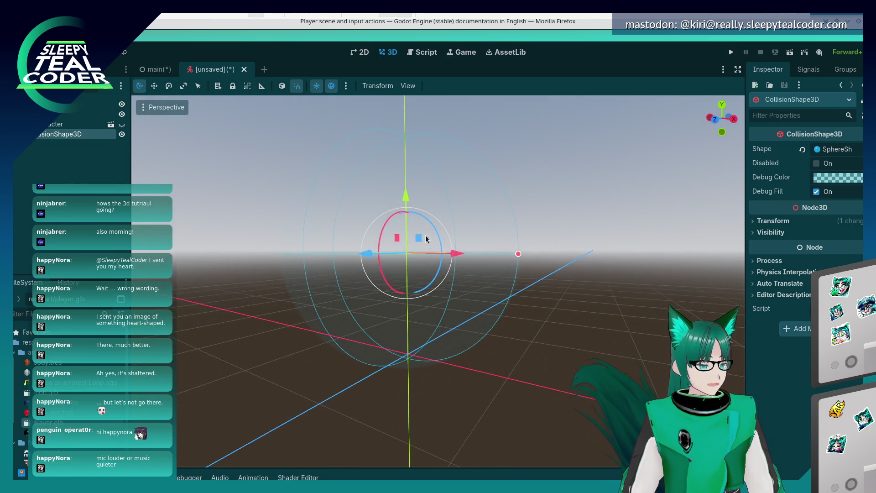
mouse_move(405, 198)
mouse_down()
mouse_move(408, 144)
mouse_move(407, 181)
mouse_up()
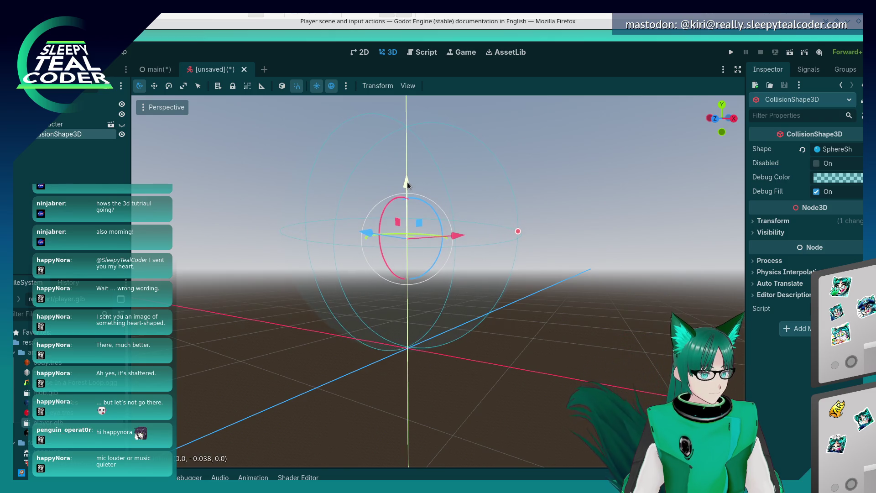
mouse_move(472, 304)
mouse_down()
mouse_move(453, 272)
mouse_move(401, 298)
mouse_up()
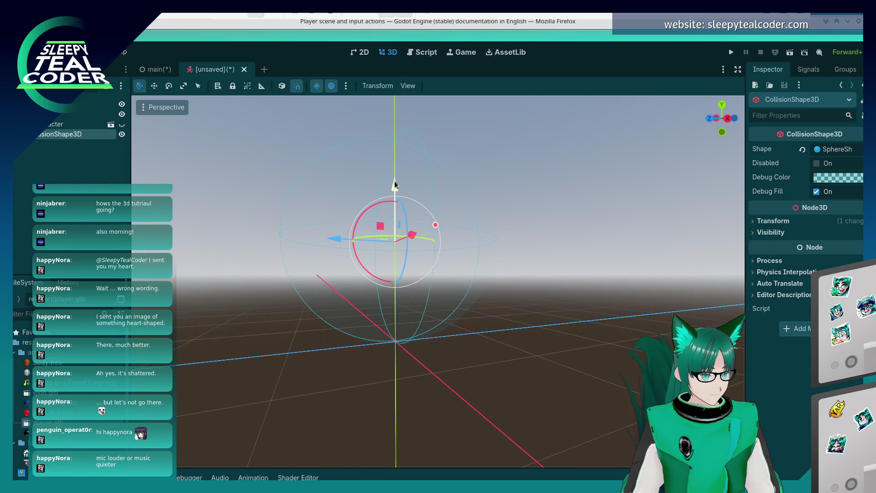
drag(394, 183, 395, 187)
mouse_move(486, 324)
mouse_down()
mouse_move(538, 299)
mouse_move(537, 335)
mouse_up()
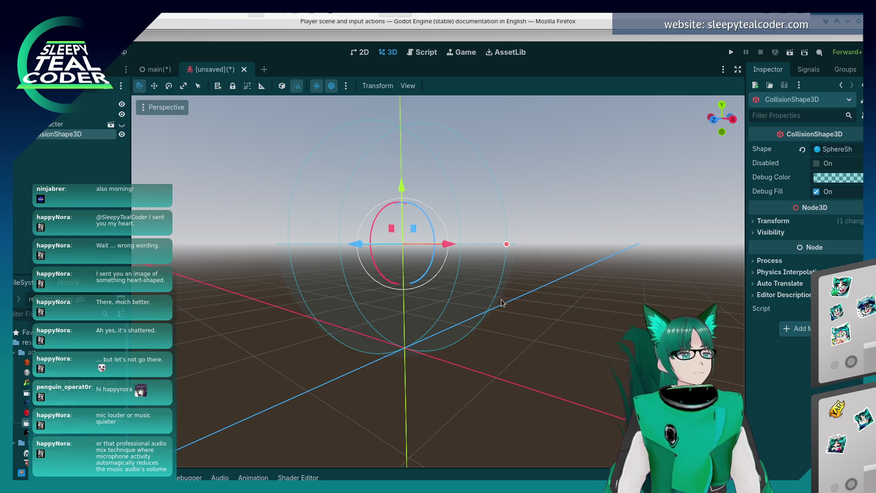
key(alt+Tab)
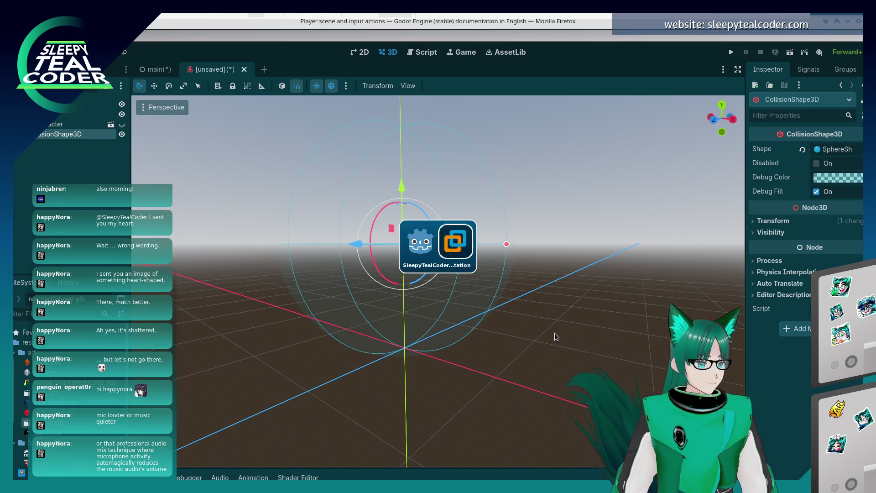
Read the docs to Creating input actions, then unhide the Character model in Godot
scroll(554, 337, down, 3)
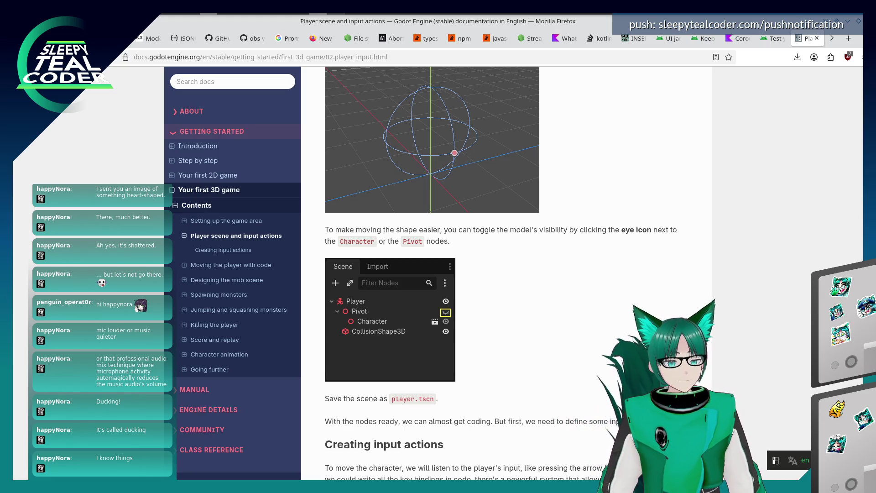
scroll(509, 215, down, 2)
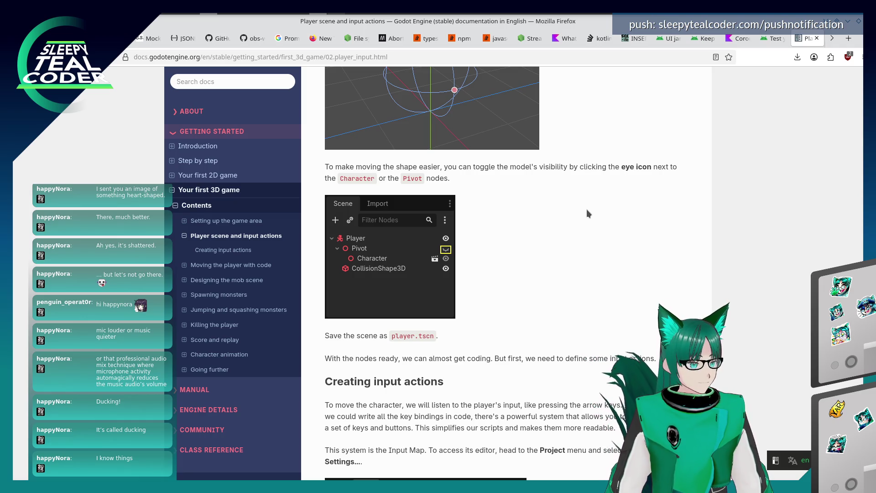
scroll(549, 225, down, 2)
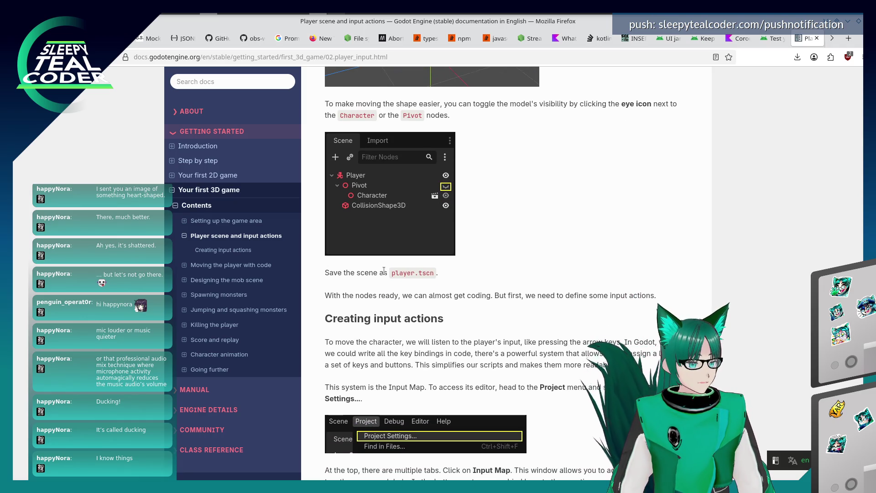
scroll(536, 233, up, 2)
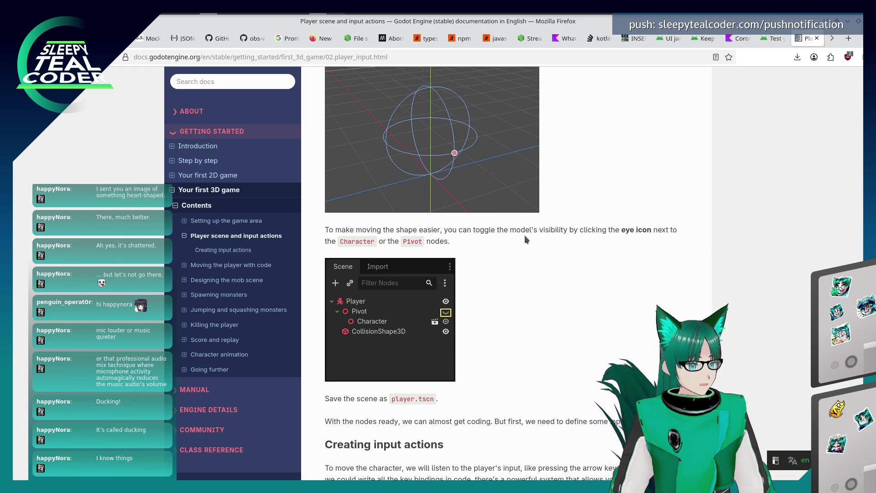
key(alt+Tab)
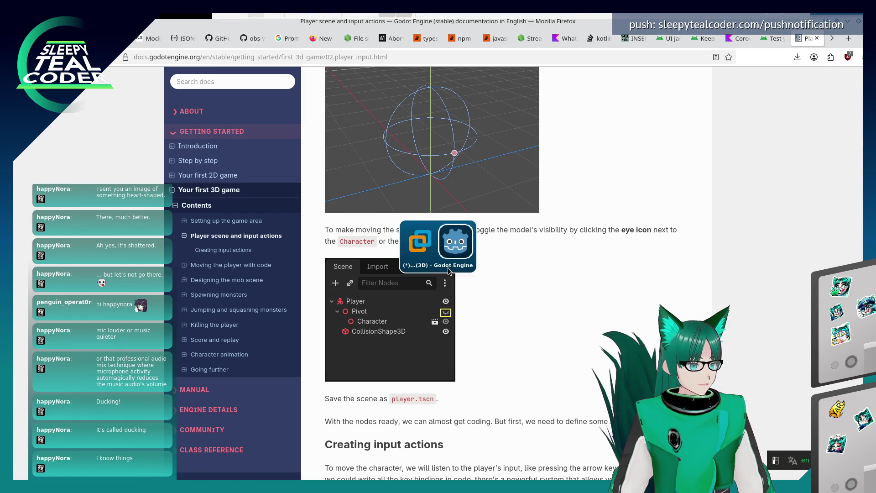
click(123, 125)
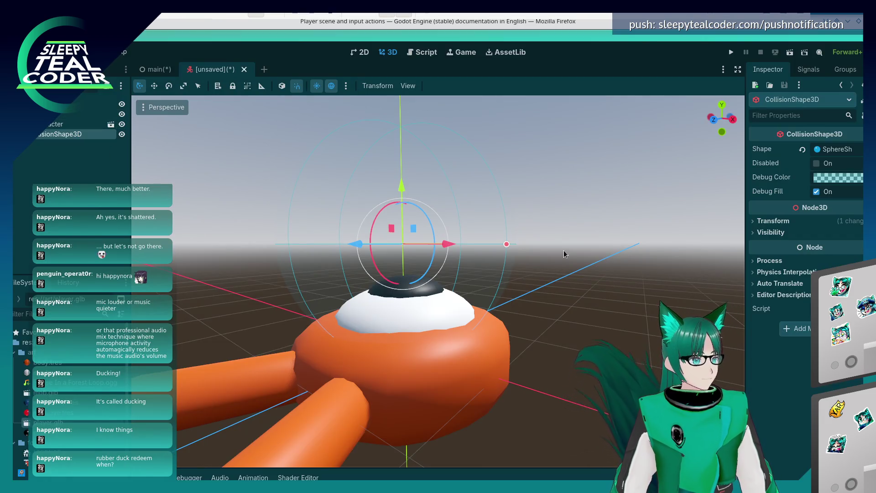
Switch to the Firefox docs showing the visibility toggle and player.tscn save paragraph
key(alt+Tab)
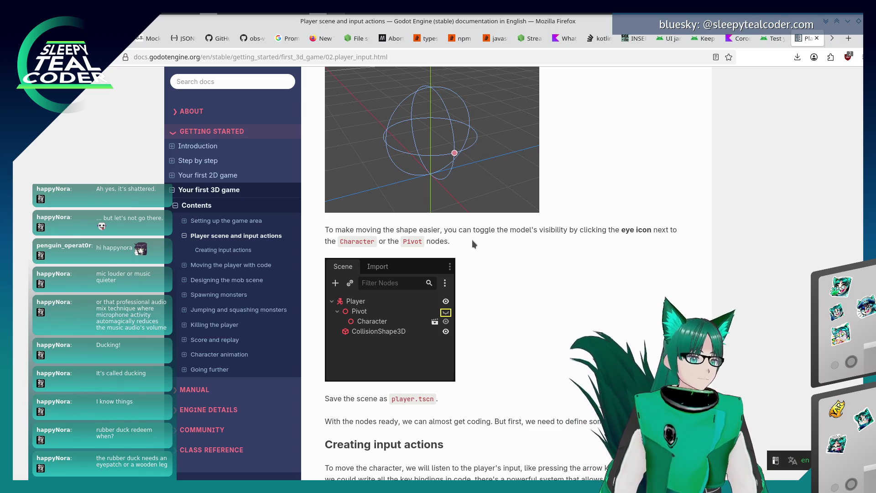
Scroll the docs to the Creating input actions section, then return to the Godot editor
scroll(472, 241, down, 3)
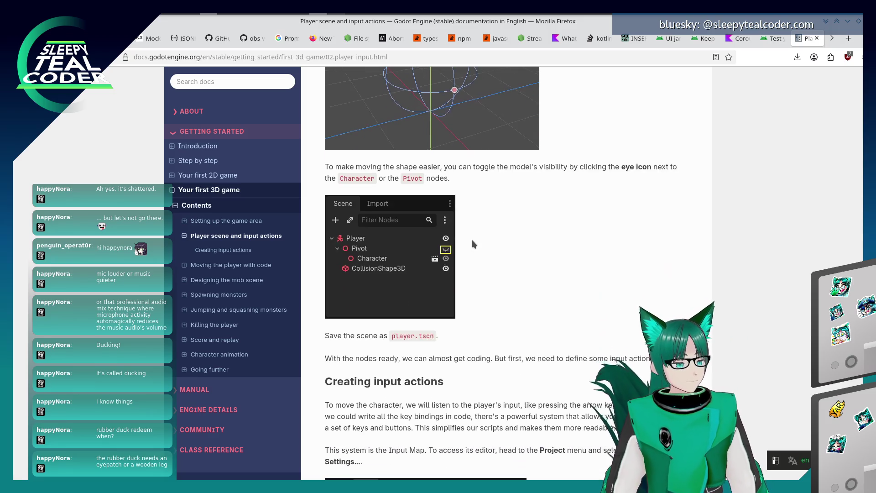
scroll(472, 242, down, 2)
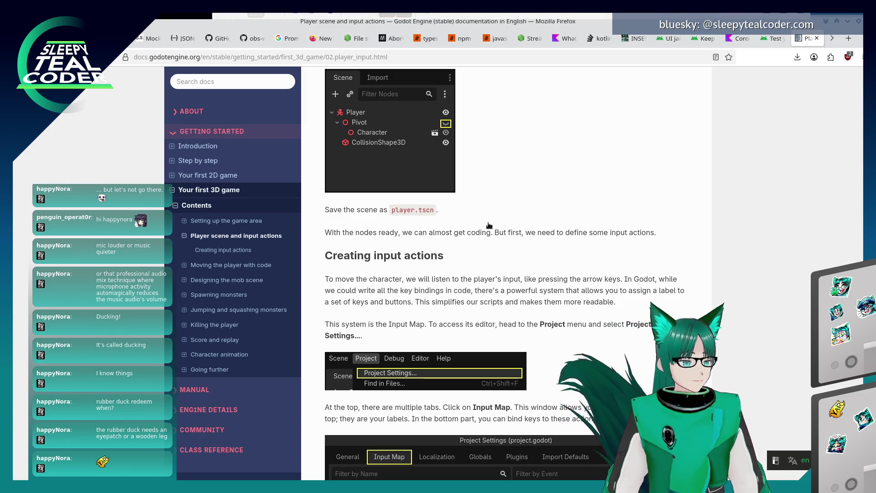
key(alt+Tab)
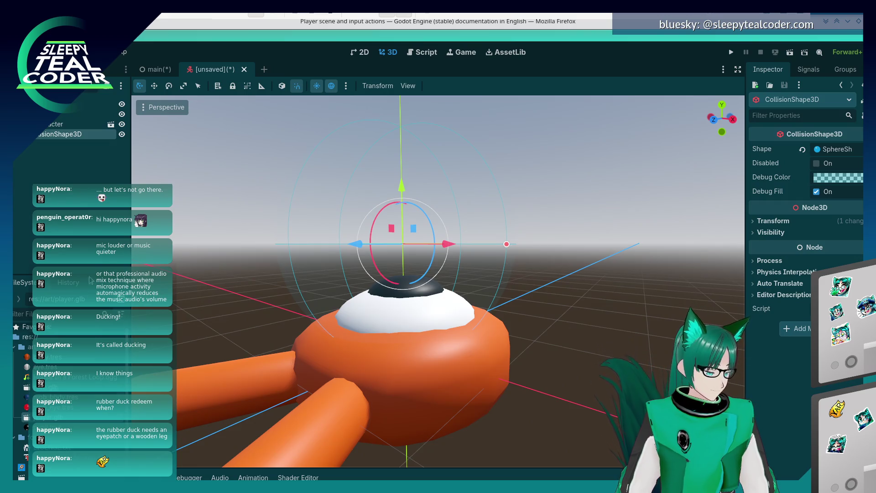
Deselect the shape and save the scene as player.tscn, then resume reading the Input Map docs
click(93, 198)
key(ctrl+s)
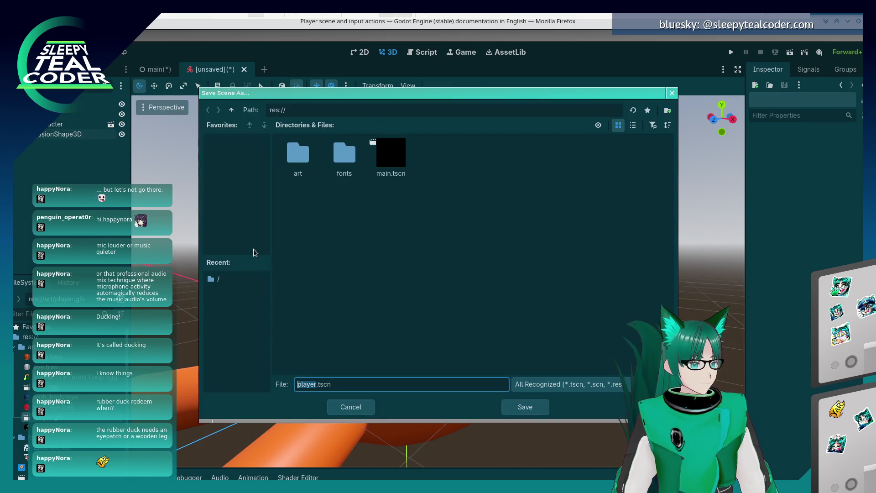
key(Return)
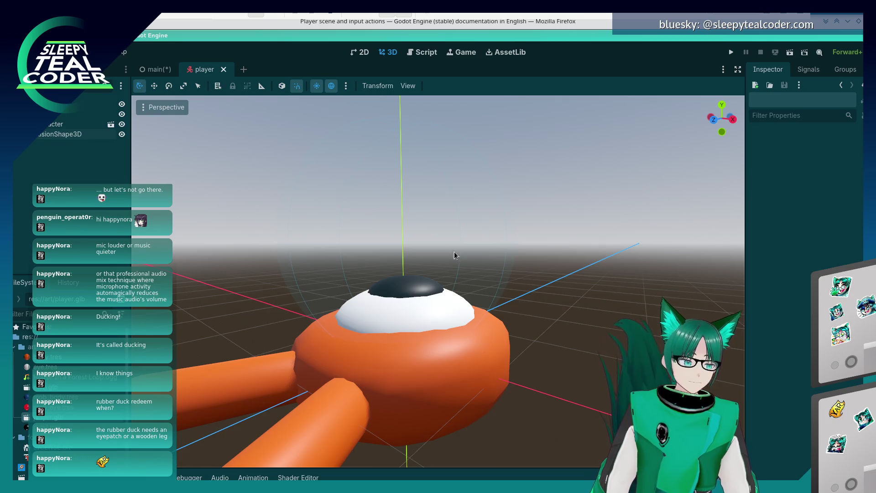
key(alt+Tab)
scroll(473, 281, down, 3)
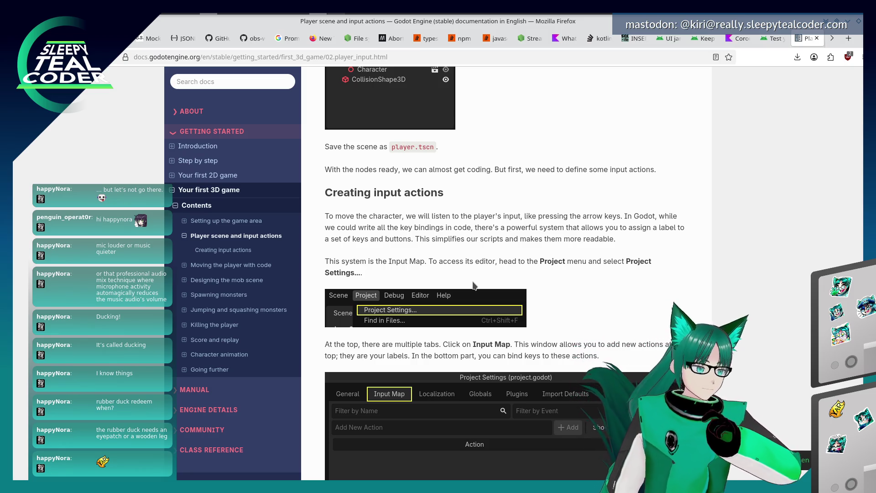
Scroll down to the action names move_left through move_back, then switch to Godot
scroll(473, 285, down, 3)
key(alt+Tab)
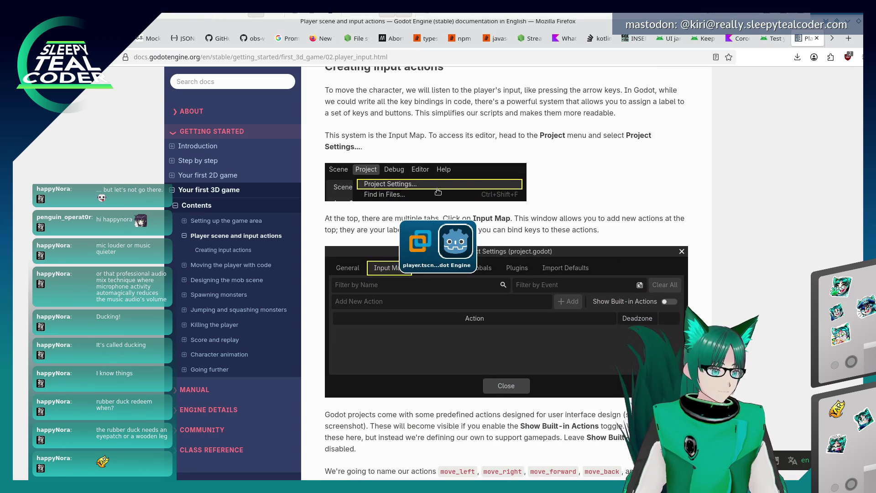
Open Project Settings from the Project menu, then return to the Firefox tutorial
click(43, 52)
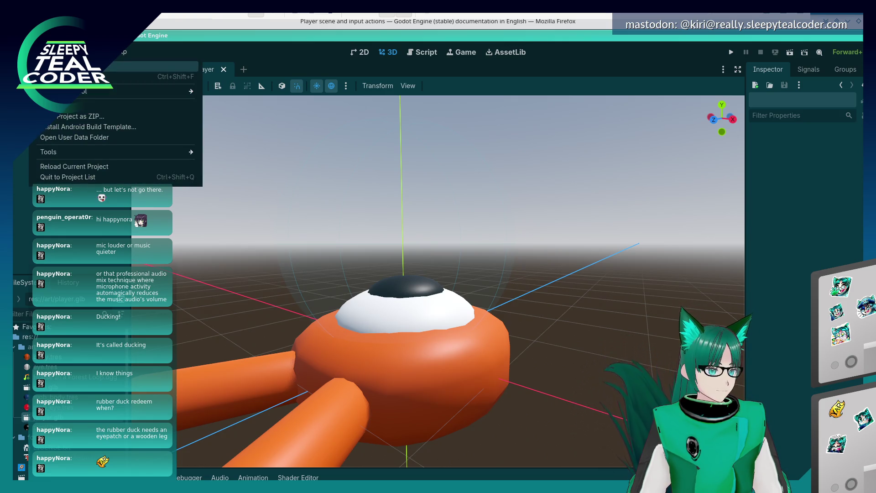
click(110, 67)
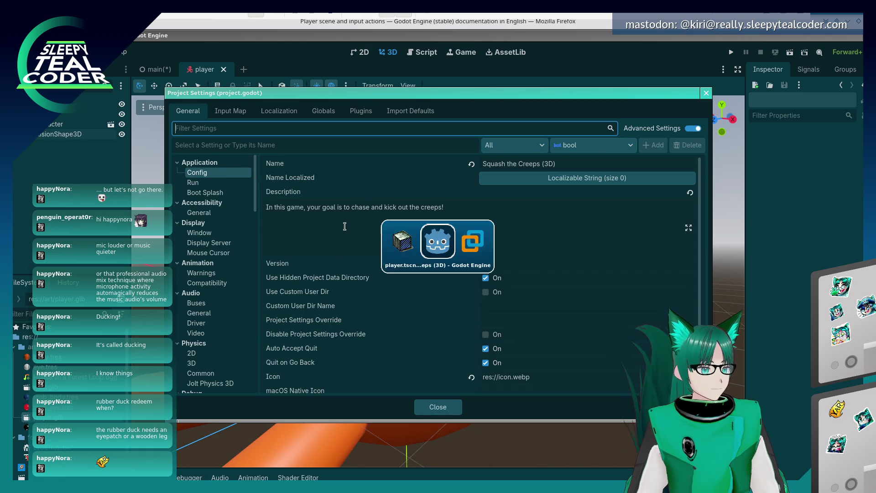
key(alt+Tab)
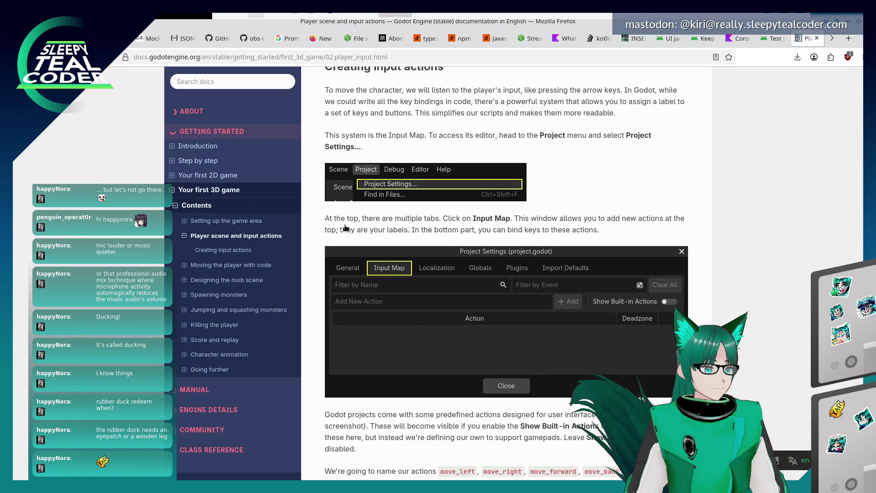
Scroll to the list of five actions, move_left through jump, then switch back to Godot
scroll(543, 276, down, 3)
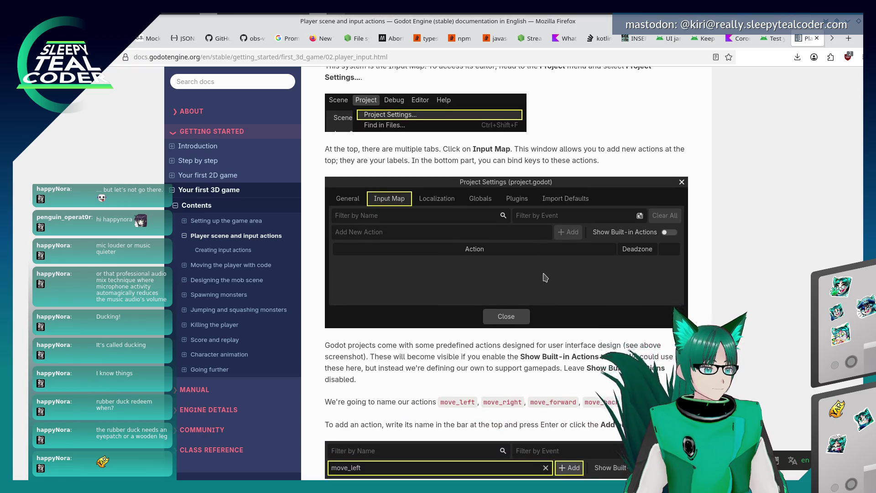
scroll(543, 273, down, 5)
scroll(542, 273, up, 5)
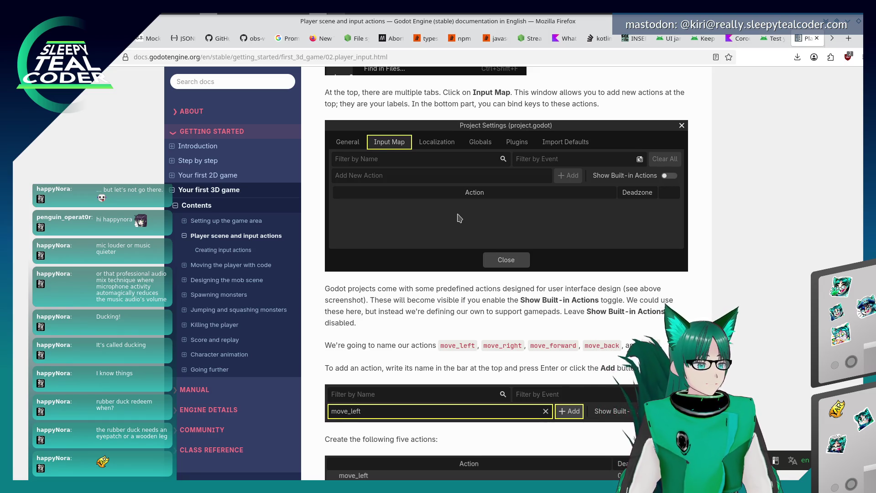
scroll(459, 218, down, 3)
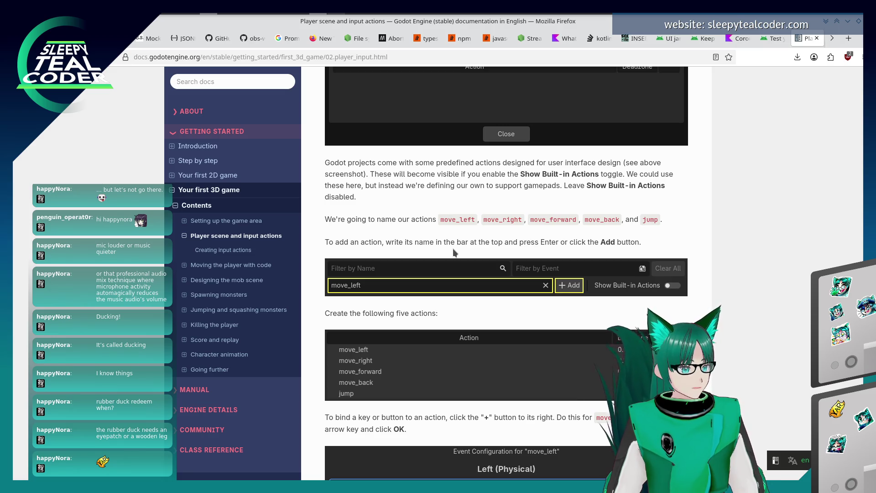
key(alt+Tab)
key(alt+Tab)
key(alt+Tab)
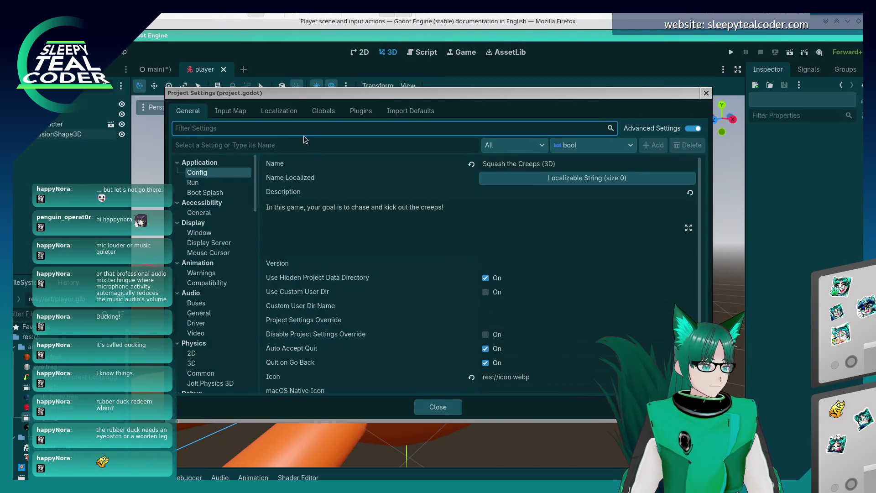
Enter move_forward as a new setting name in Project Settings' General page
click(305, 141)
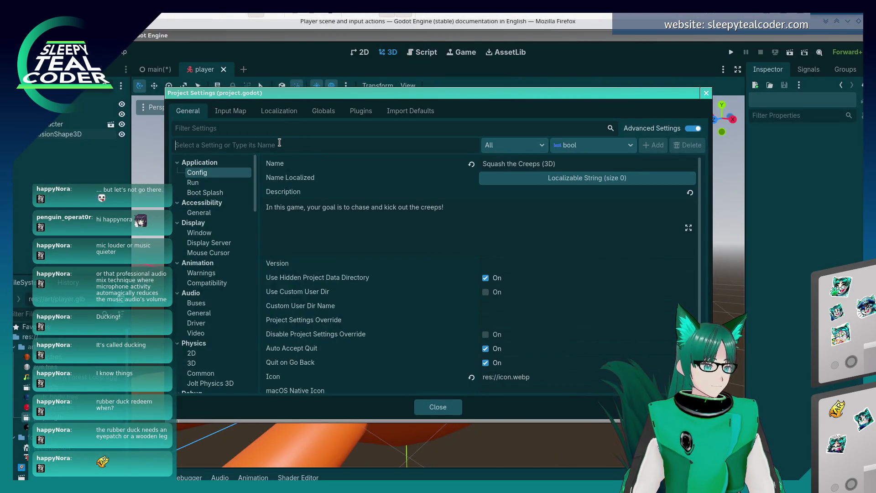
text(move_left, move_)
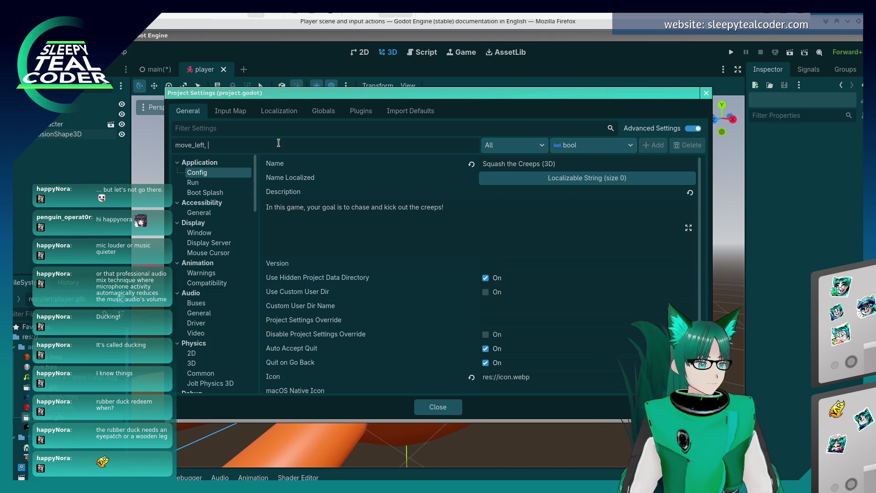
text(forward, move)
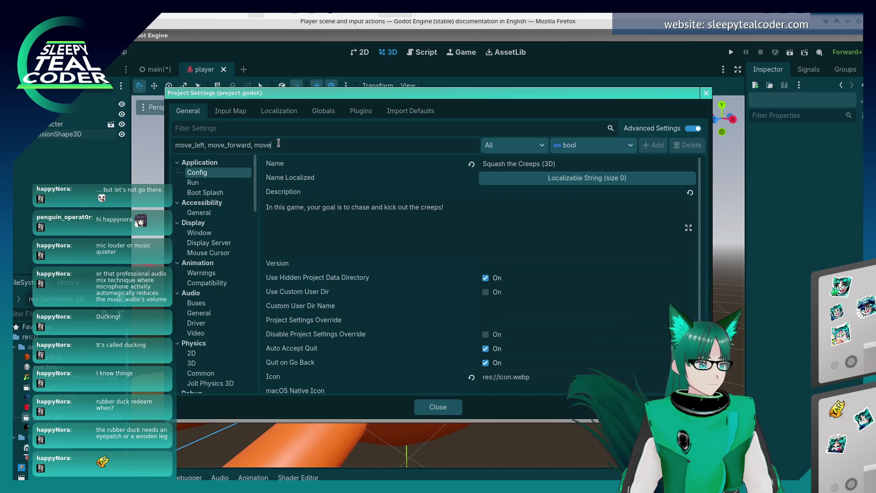
key(ctrl+a)
key(BackSpace)
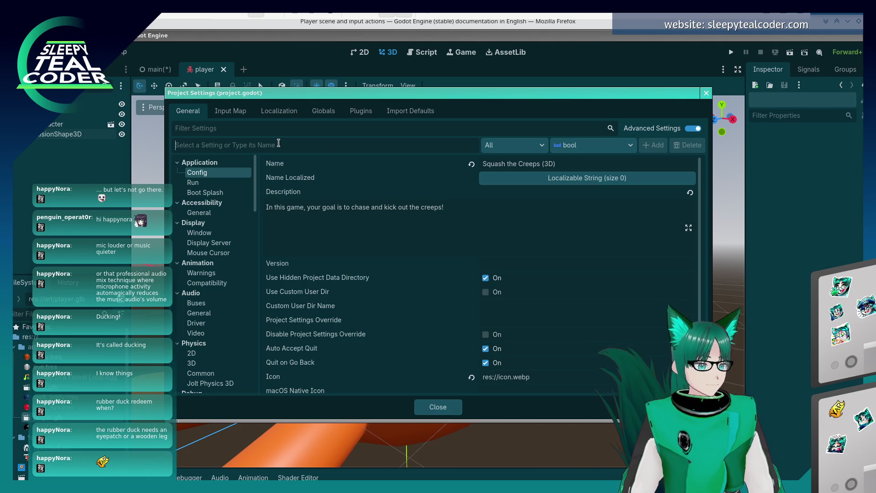
text(move_forward)
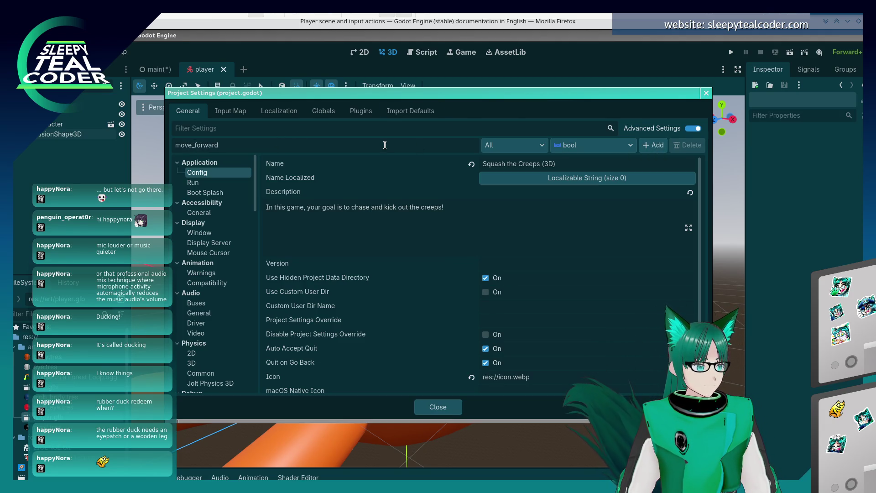
scroll(337, 315, down, 1)
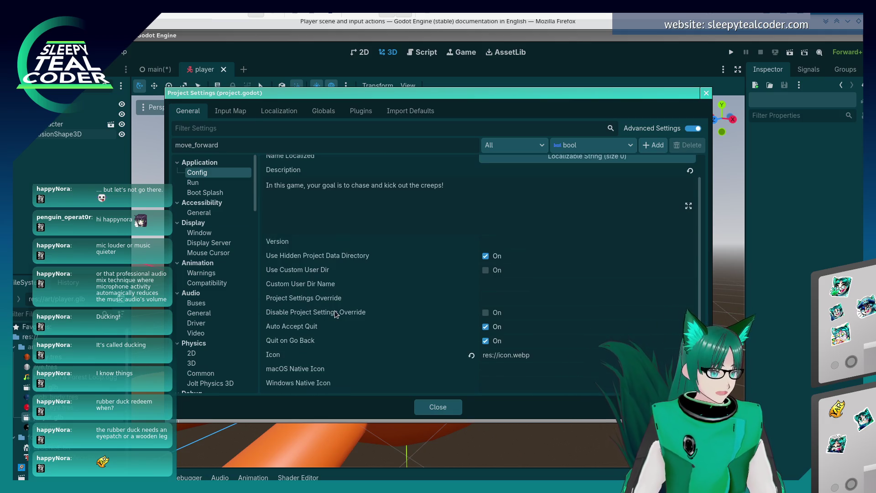
scroll(339, 318, up, 1)
double_click(234, 139)
key(BackSpace)
Filter for move_forward and delete the stray Global > Move Forward setting
click(234, 128)
text(move_forward)
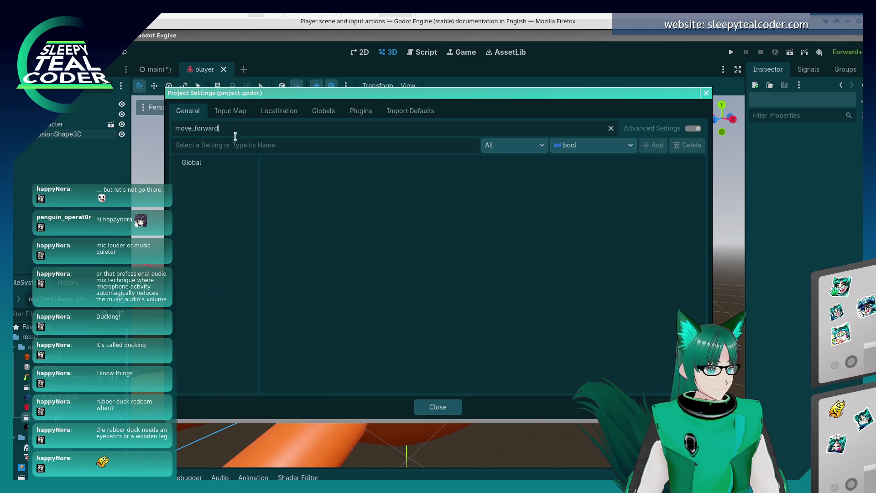
click(219, 166)
click(322, 168)
right_click(339, 168)
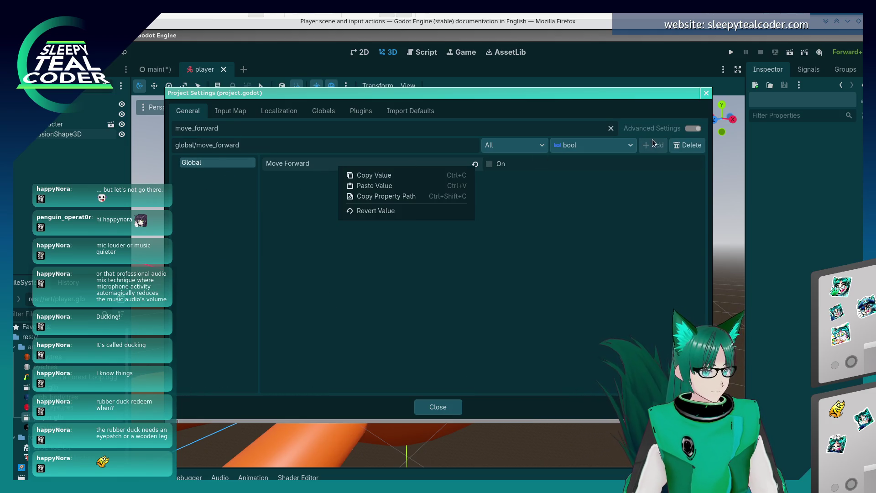
click(697, 146)
click(697, 146)
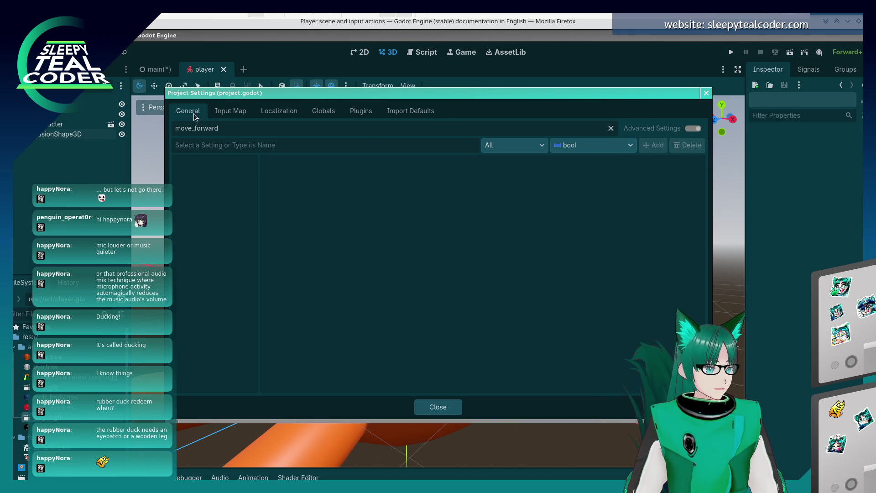
click(231, 111)
click(247, 145)
Add move_forward, move_back, move_left, move_right and jump as new input actions
text(move_forward)
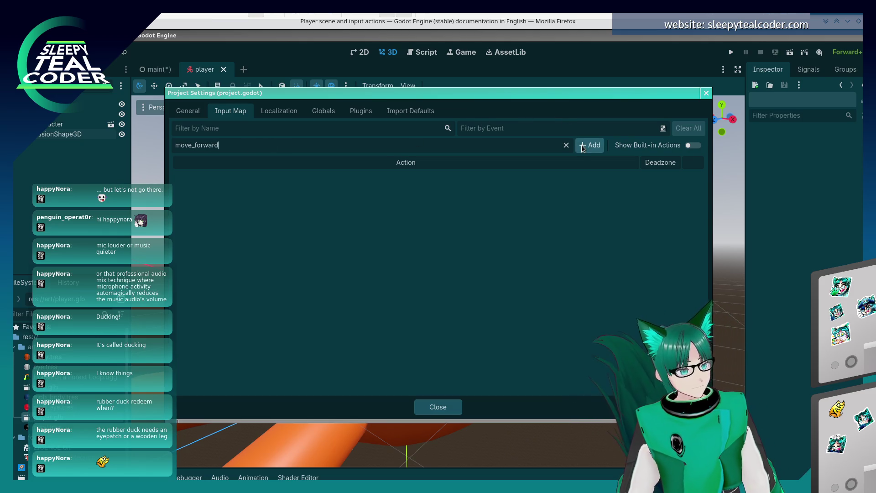
key(Return)
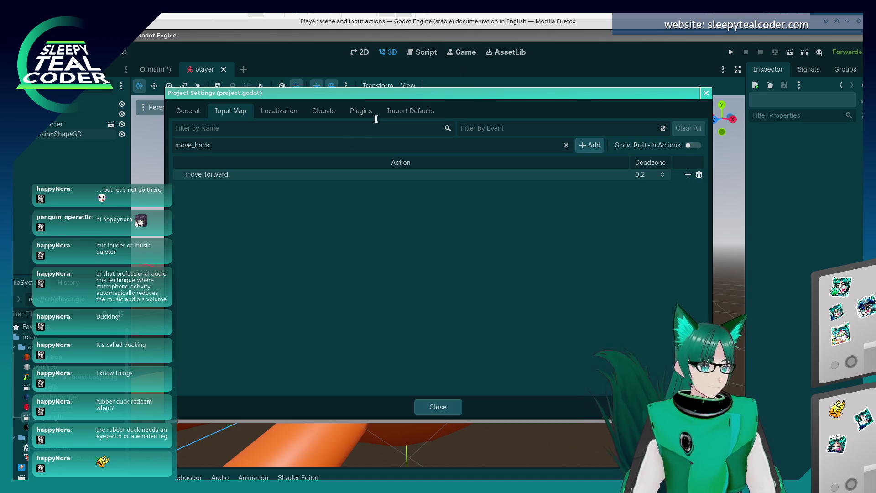
click(588, 145)
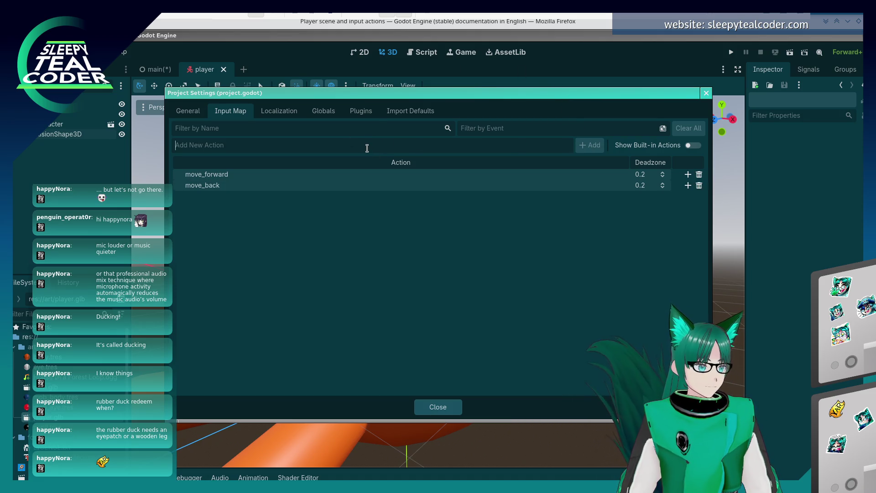
key(alt+Tab)
key(alt+Tab)
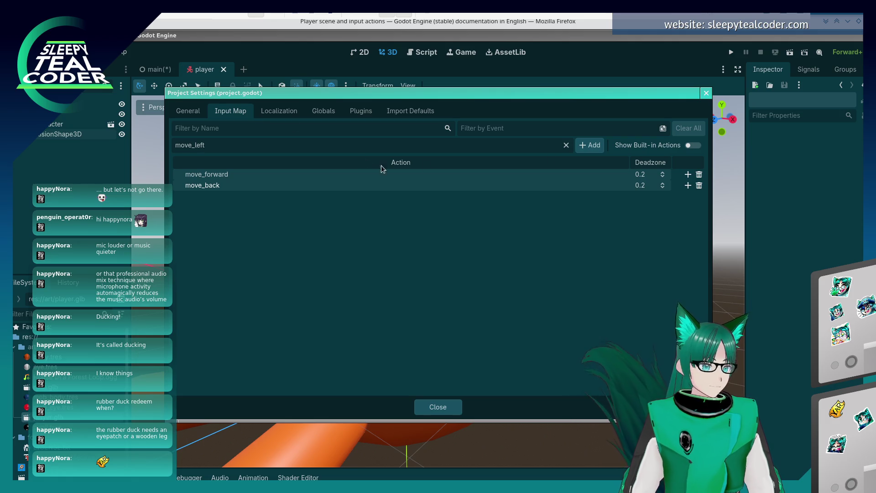
click(590, 145)
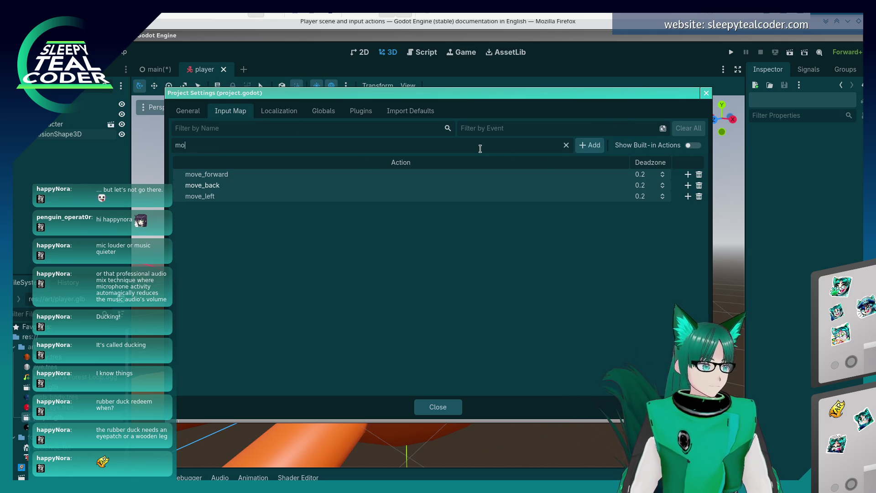
click(589, 145)
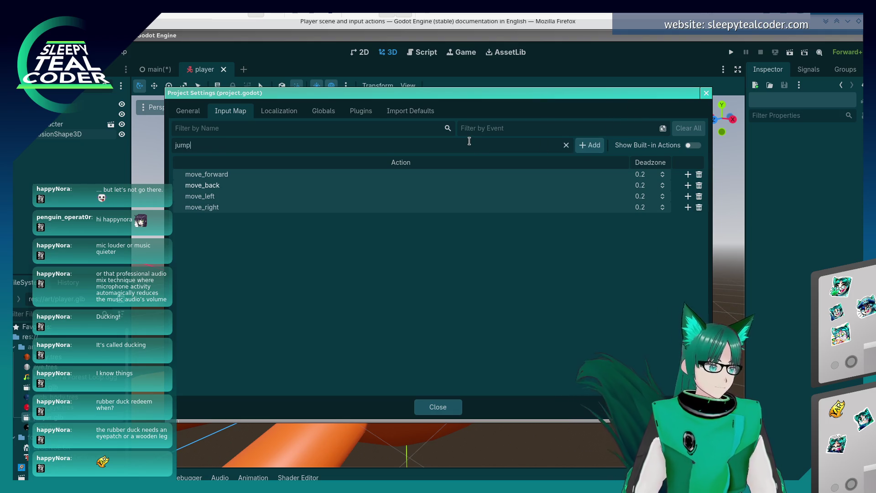
click(601, 146)
key(alt+Tab)
key(alt+Tab)
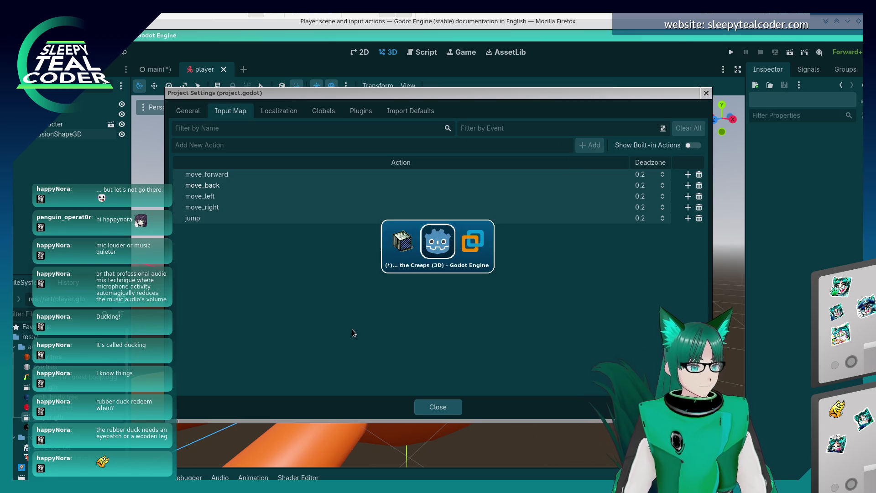
scroll(393, 320, down, 3)
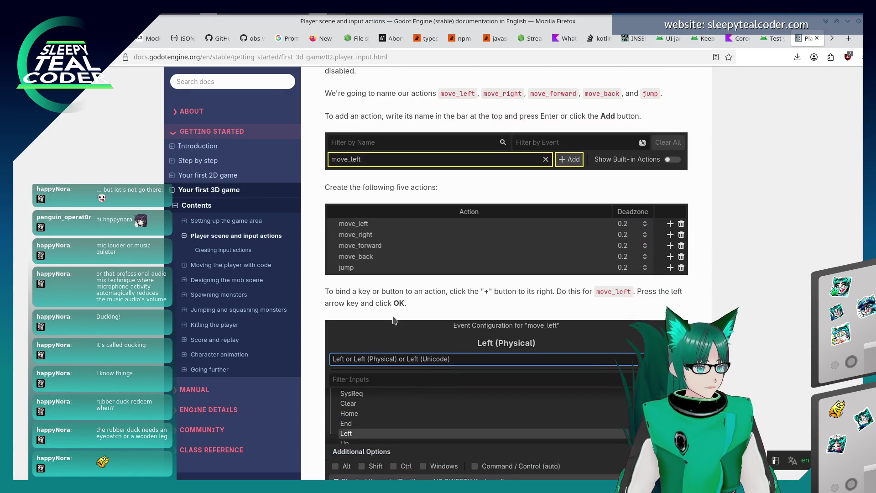
Drag move_left to the top of the action list and move_right directly below it
key(alt+Tab)
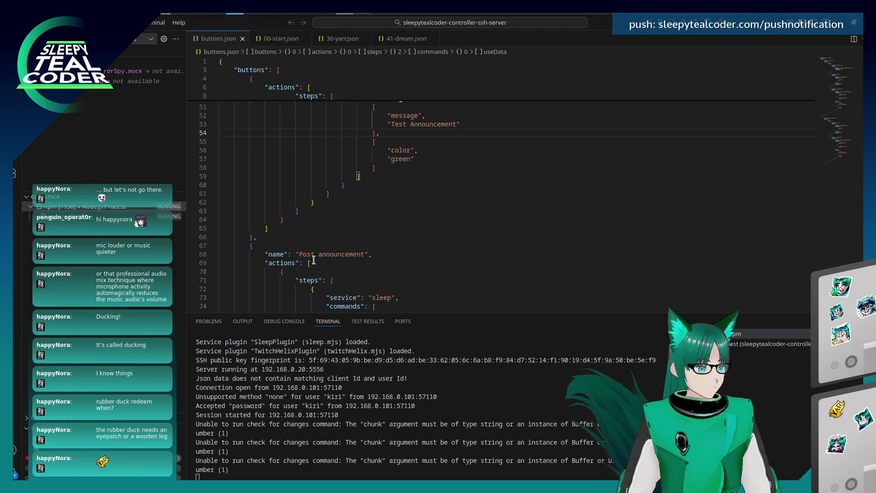
key(alt+Tab)
key(alt+Tab)
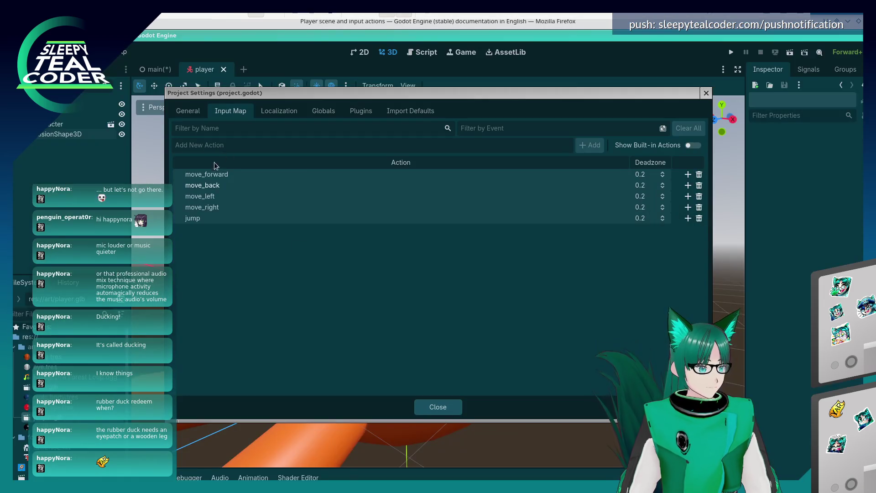
drag(211, 199, 211, 173)
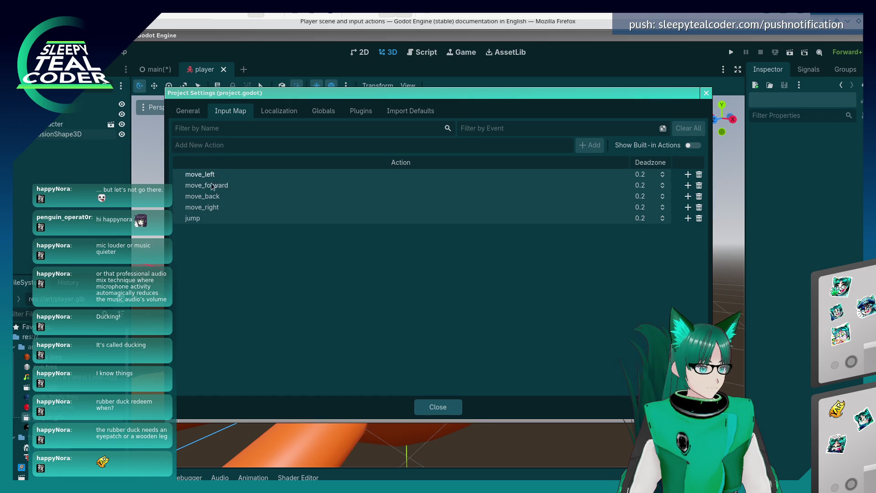
drag(210, 208, 237, 182)
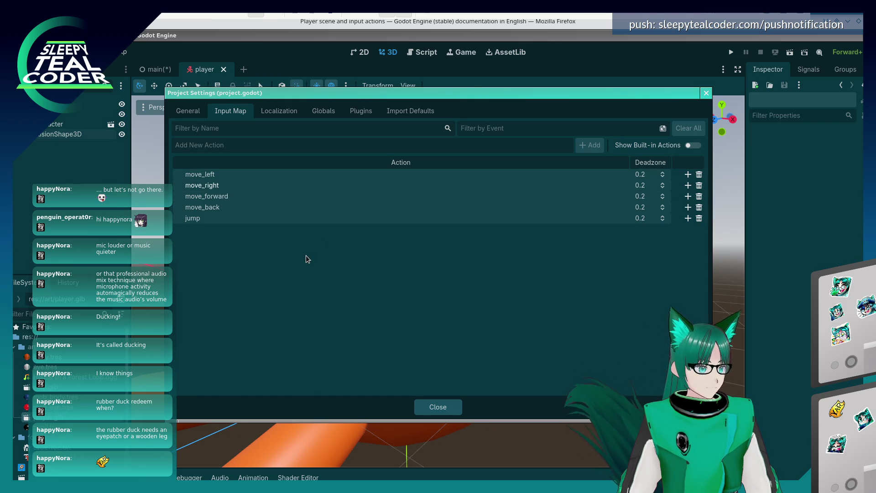
key(alt+Tab)
key(alt+Tab)
key(Tab)
key(alt+Tab)
scroll(376, 304, down, 4)
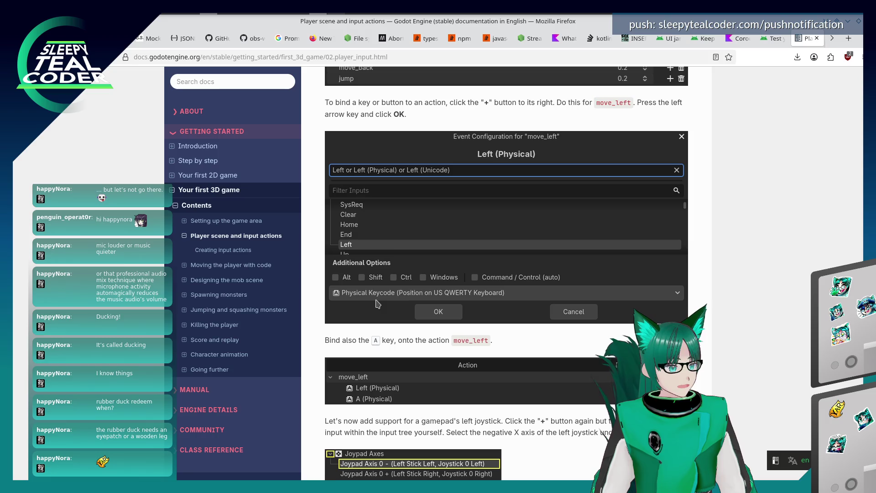
key(alt+Tab)
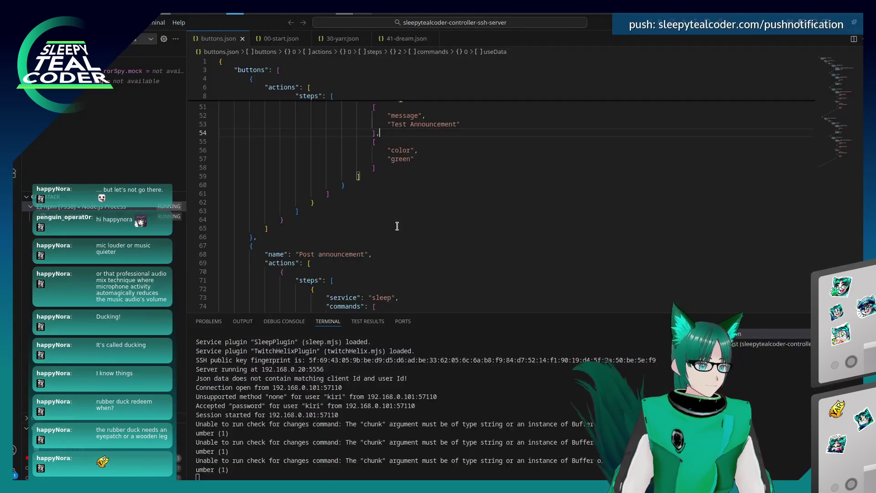
key(alt+Tab)
key(alt+Tab)
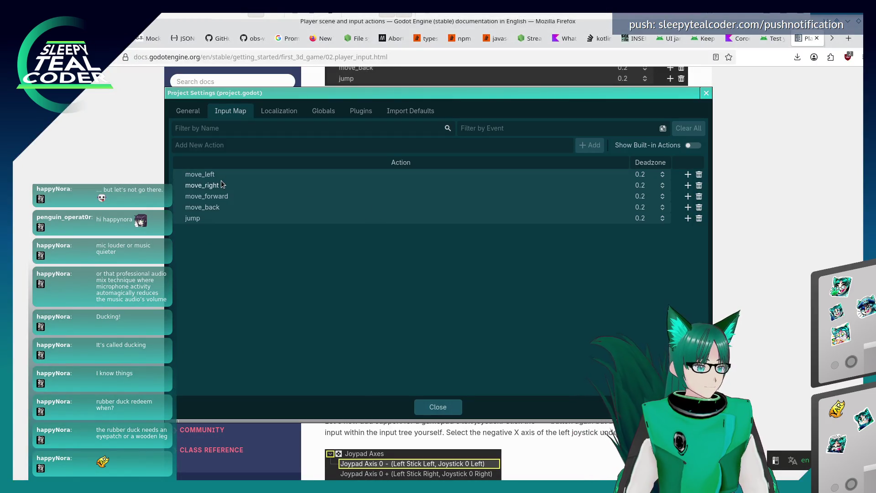
Bind the Left (Physical) key to the move_left action
click(688, 175)
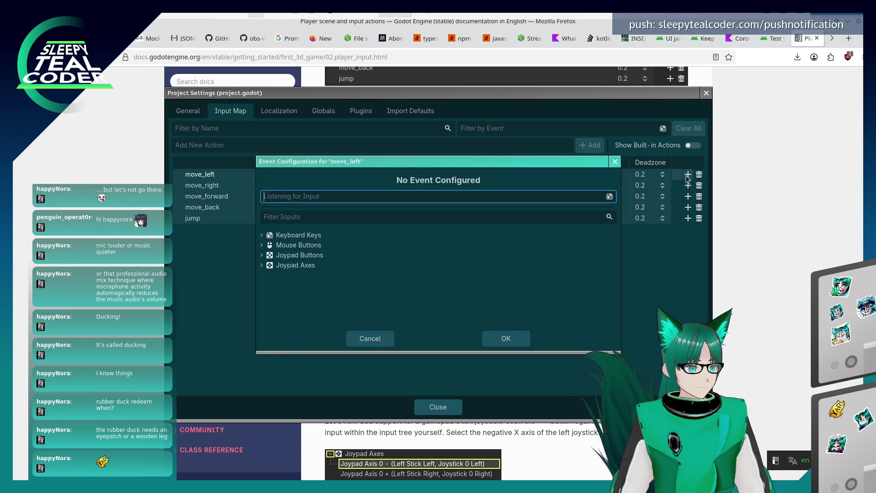
key(Left)
click(507, 338)
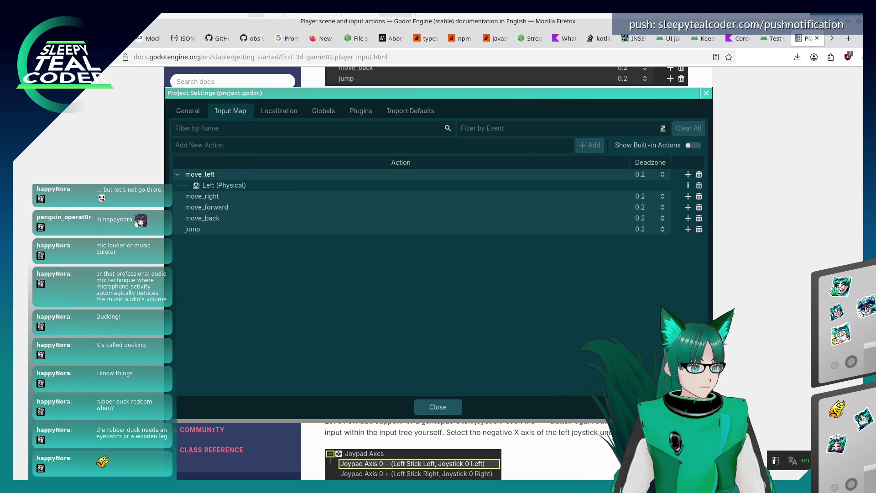
click(746, 321)
scroll(420, 250, down, 2)
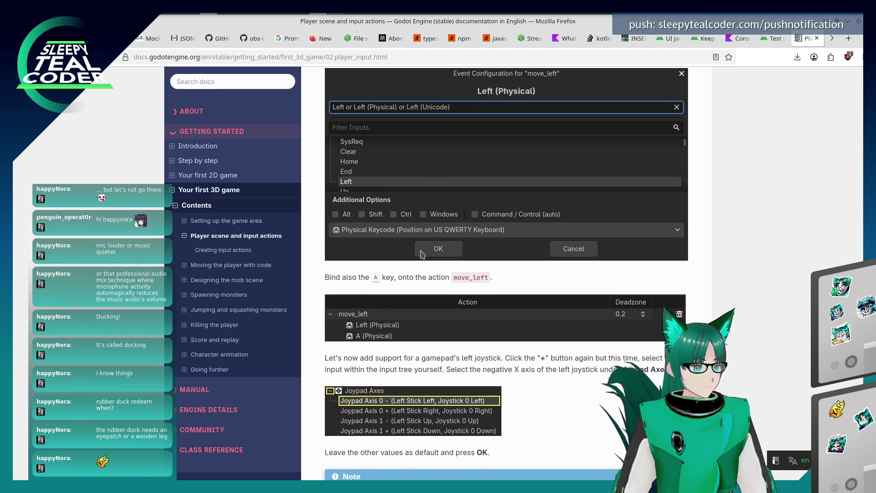
scroll(422, 255, up, 3)
scroll(424, 260, down, 3)
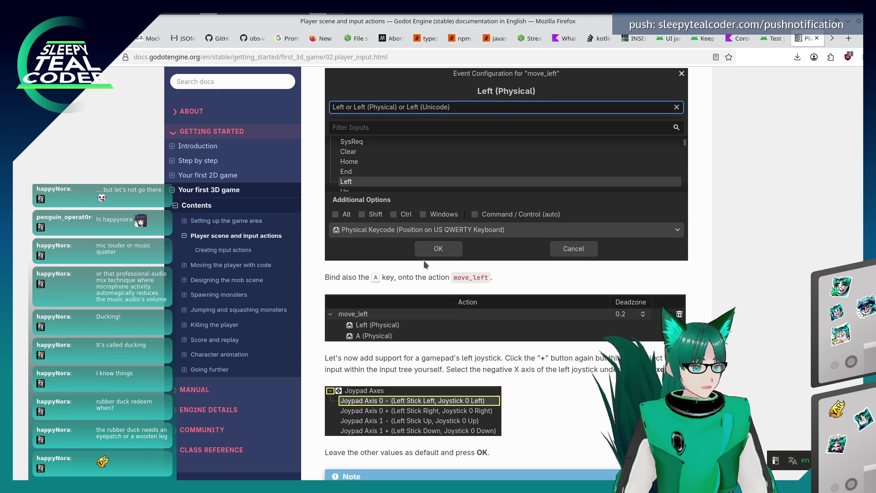
scroll(424, 260, down, 2)
key(alt+Tab)
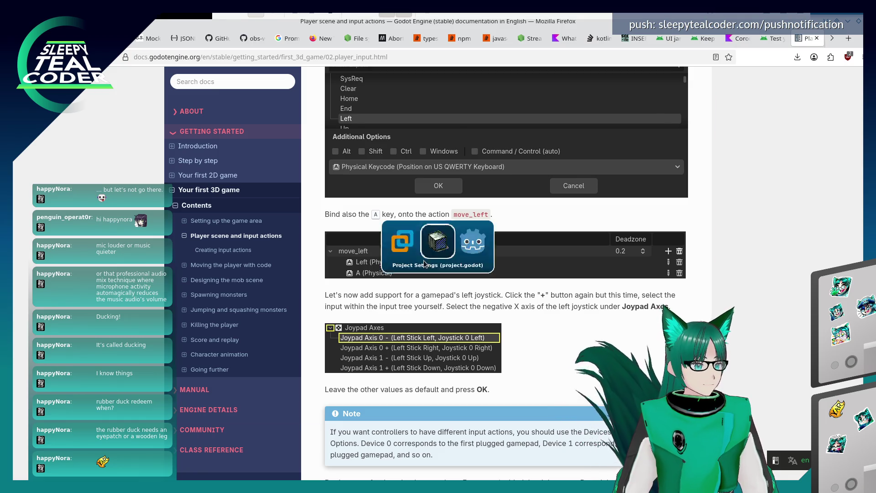
Add A (Physical) as a second move_left binding
click(687, 174)
key(a)
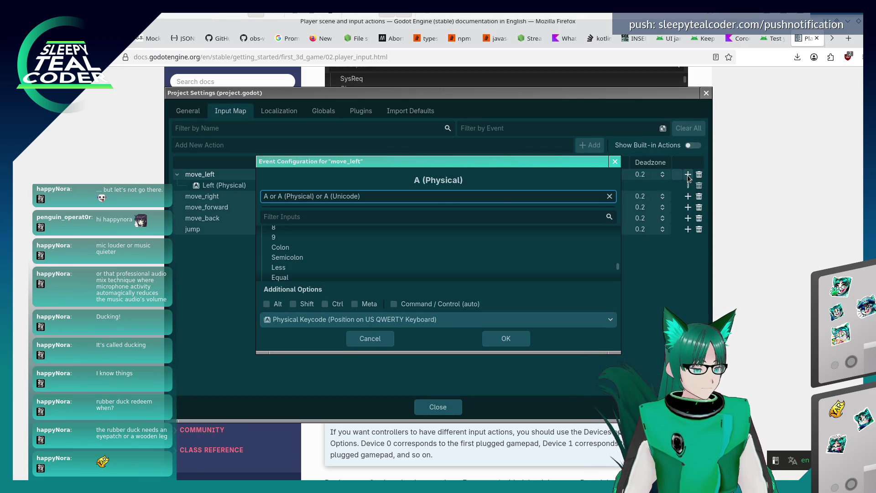
click(785, 244)
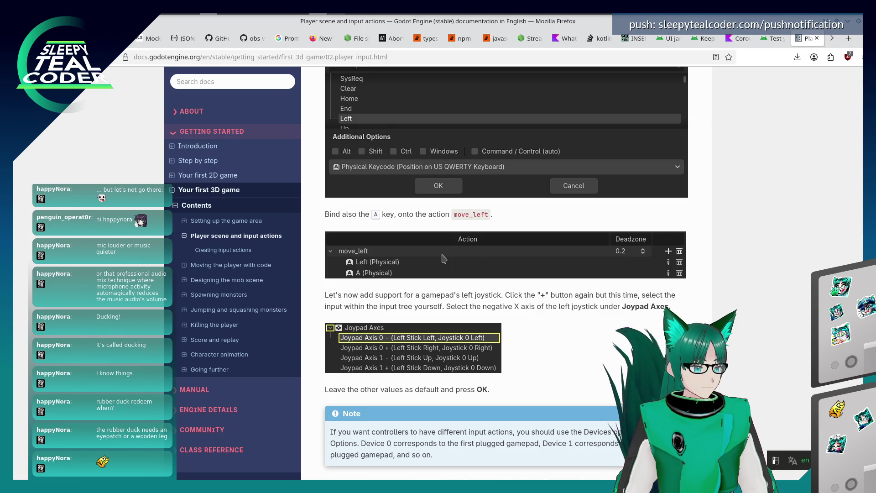
key(alt+Tab)
key(alt+Tab)
key(alt+Tab)
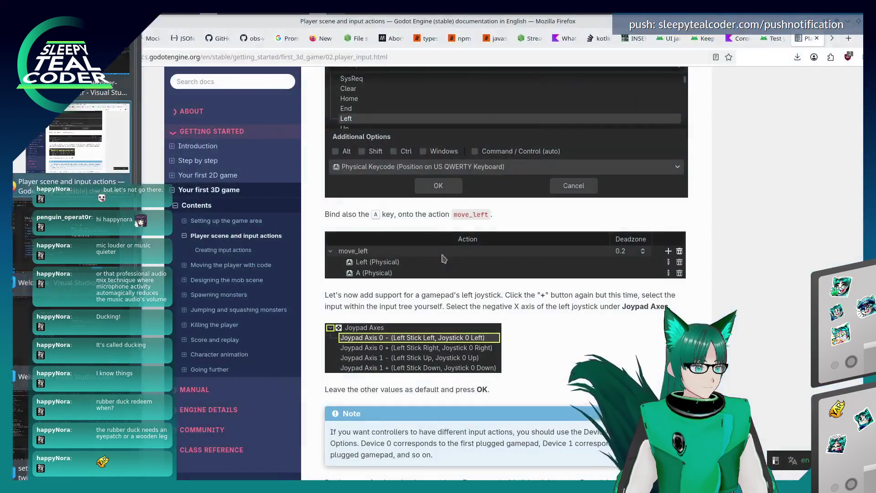
key(alt+Tab)
click(507, 336)
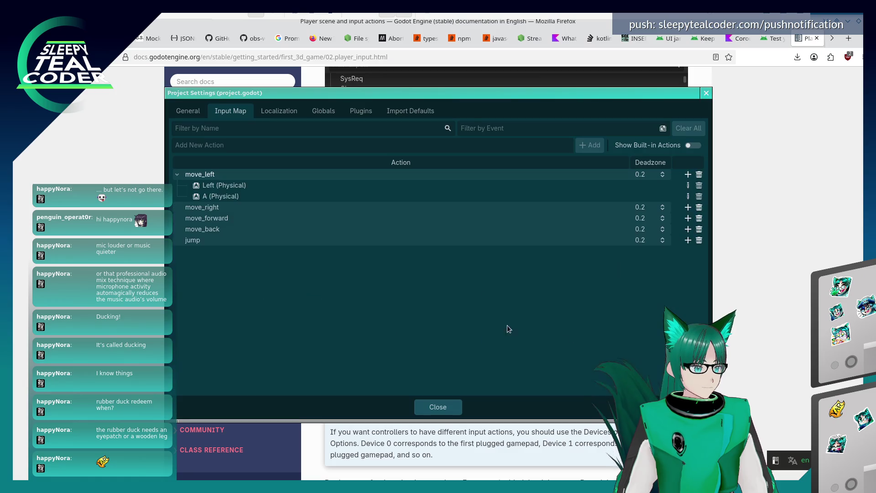
key(alt+Tab)
scroll(522, 291, down, 3)
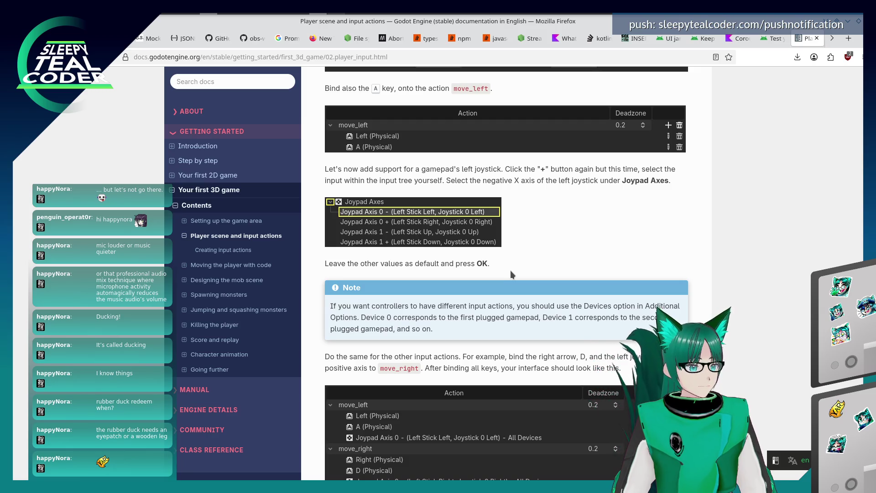
key(alt+Tab)
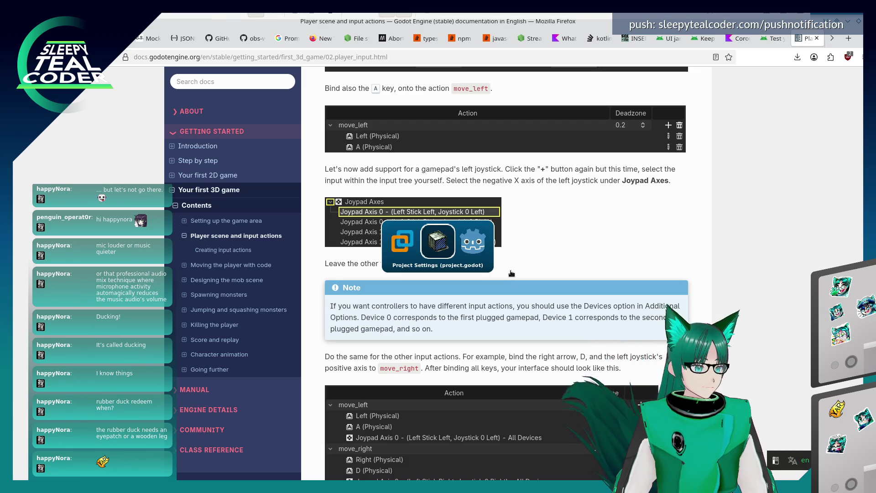
Bind Joypad Axis 0 - (Left Stick Left) to move_left for all devices
click(684, 175)
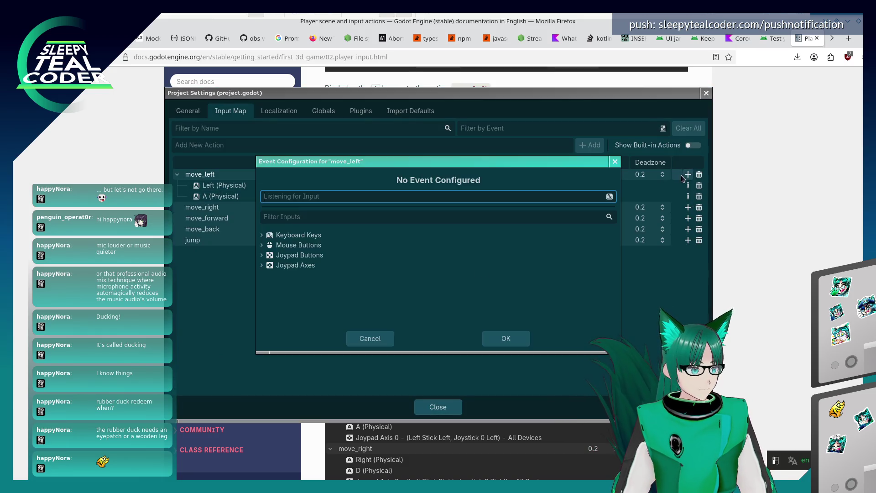
click(273, 265)
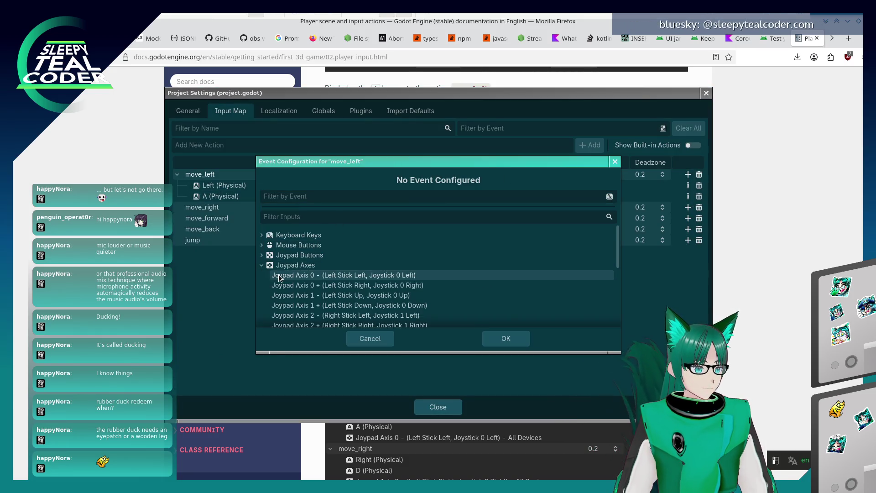
scroll(279, 276, down, 2)
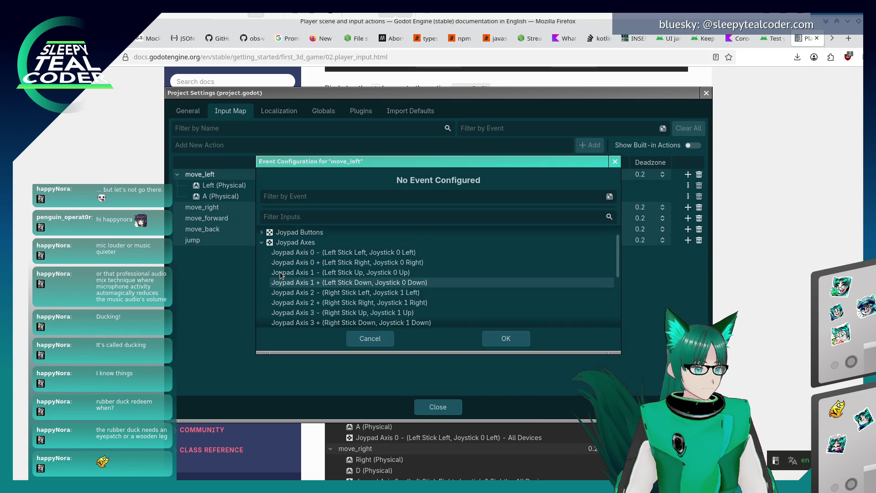
scroll(281, 275, up, 2)
click(281, 260)
click(490, 333)
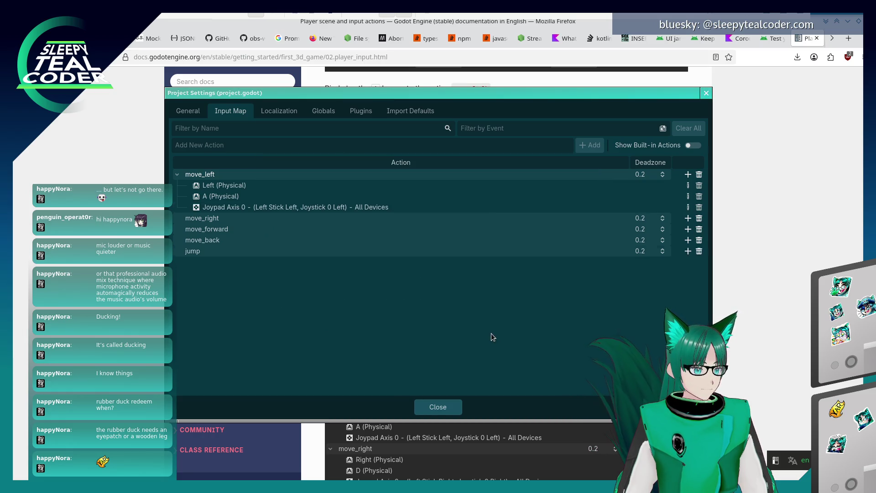
key(alt+Tab)
scroll(638, 305, down, 2)
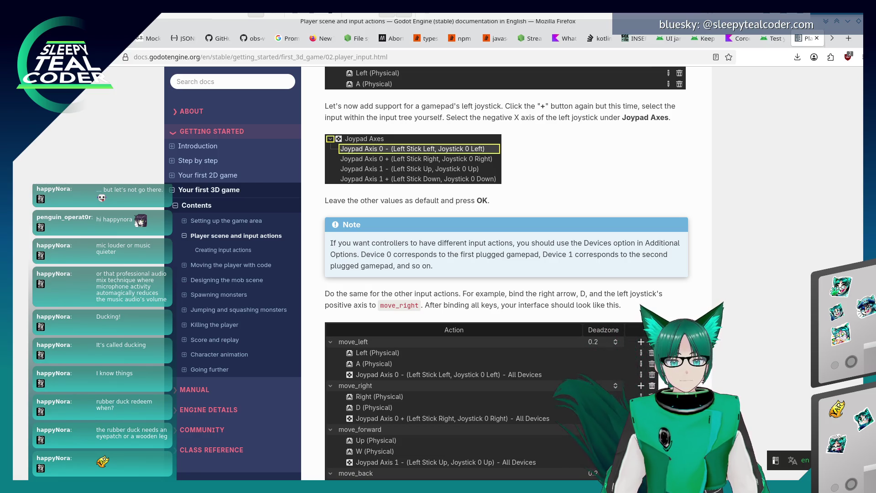
Bring the Writer notes over the browser and paste a block of text into them
mouse_move(875, 167)
mouse_down()
mouse_move(544, 168)
mouse_move(506, 186)
mouse_up()
scroll(514, 203, down, 10)
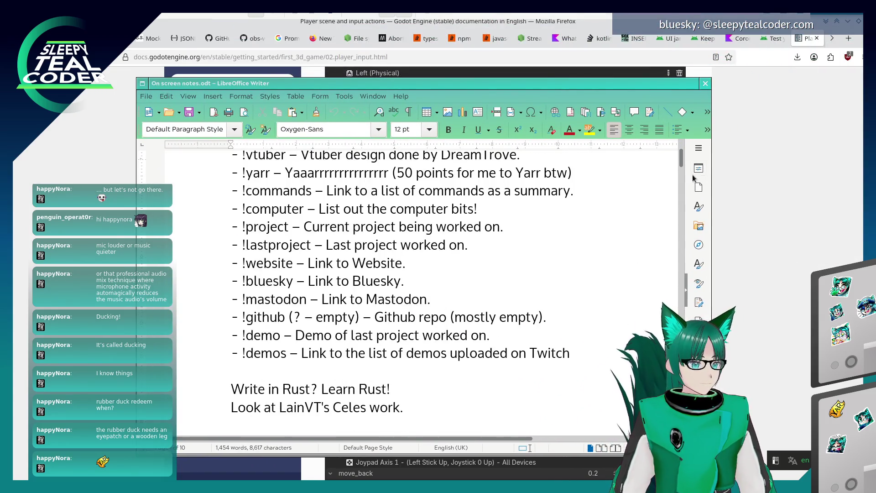
scroll(558, 346, up, 10)
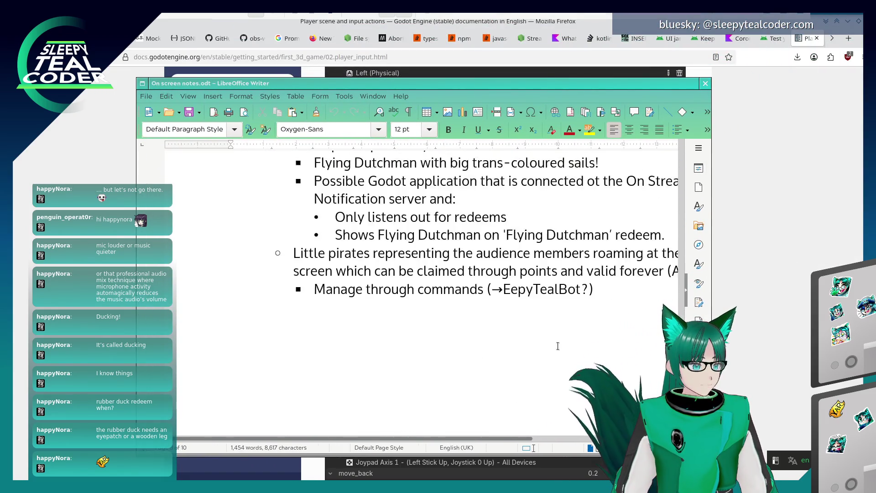
scroll(558, 345, up, 10)
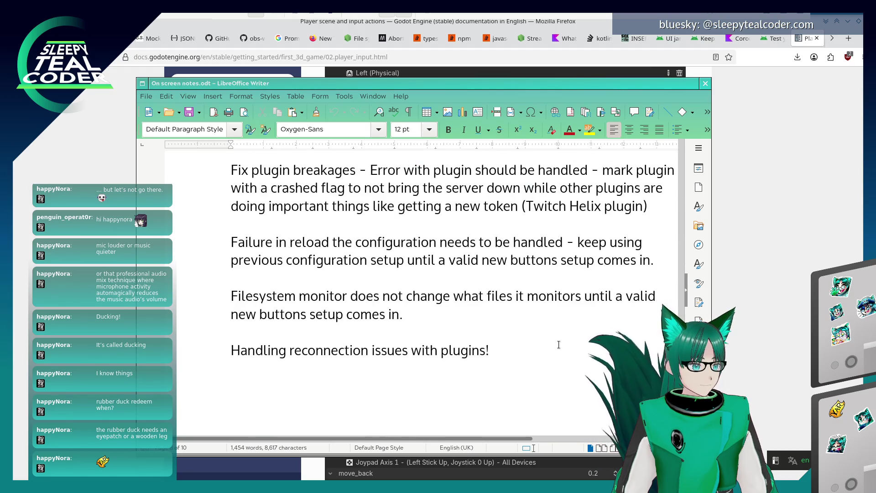
scroll(558, 343, up, 10)
scroll(558, 346, down, 3)
scroll(558, 345, up, 3)
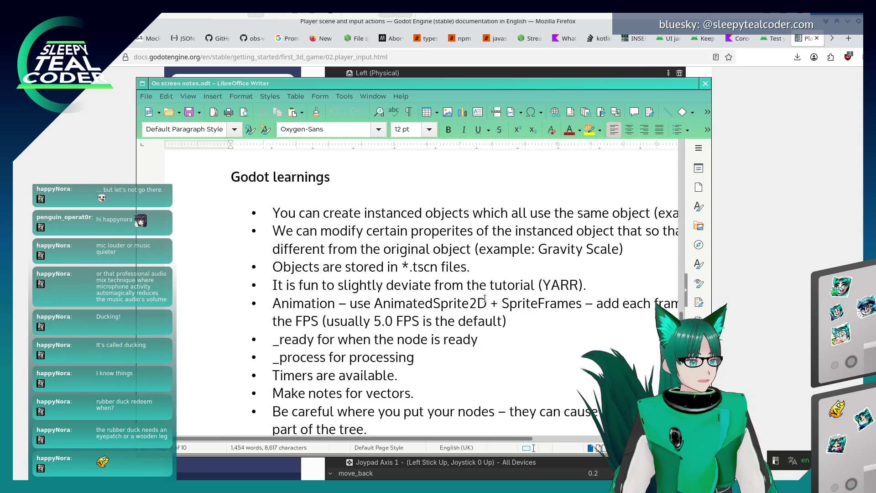
scroll(483, 301, down, 3)
scroll(471, 332, up, 3)
scroll(471, 333, down, 10)
scroll(471, 336, down, 3)
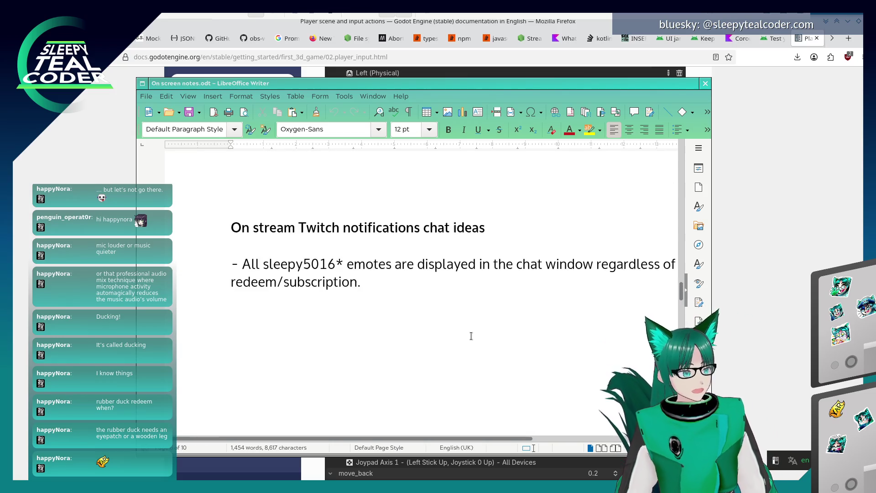
scroll(471, 336, up, 5)
key(ctrl+v)
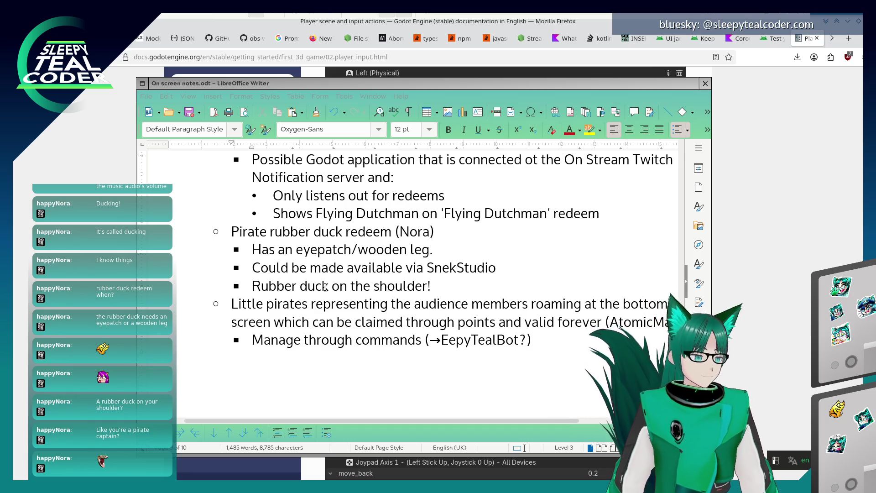
Add an indented sub-bullet 'Could be any random duck – not just a pirate one.' under 'Rubber duck on the shoulder!'
click(443, 280)
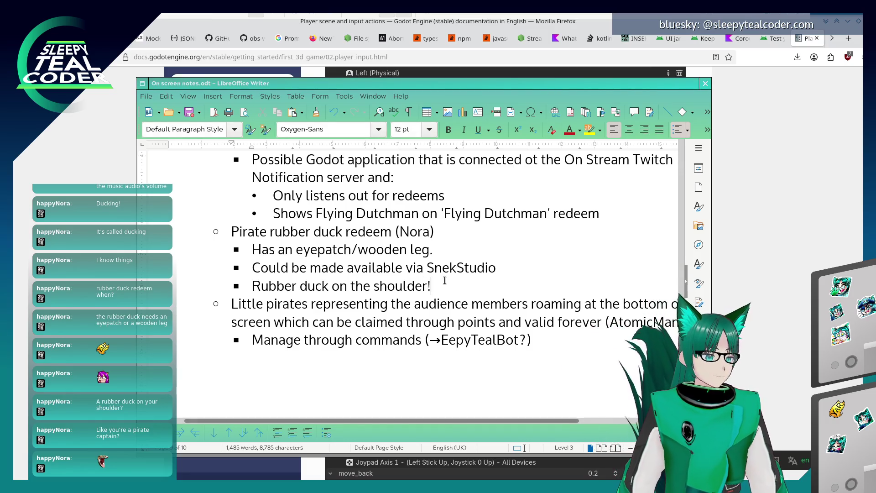
key(Return)
key(Tab)
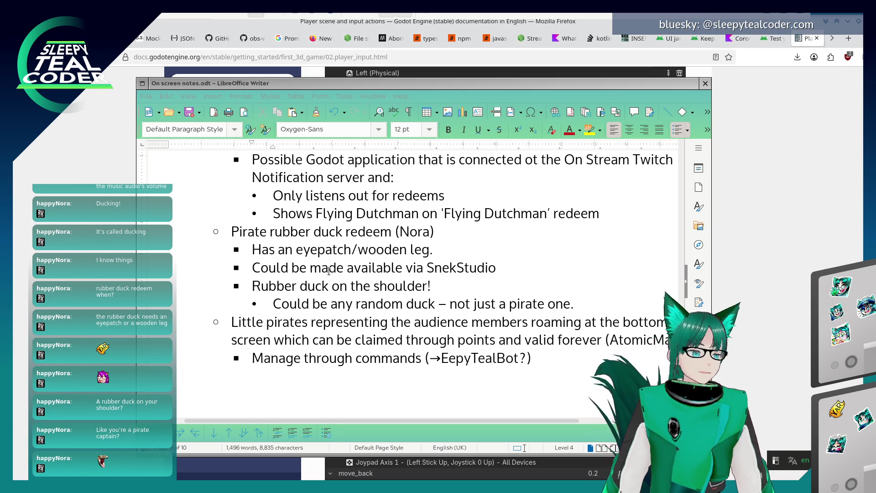
click(420, 305)
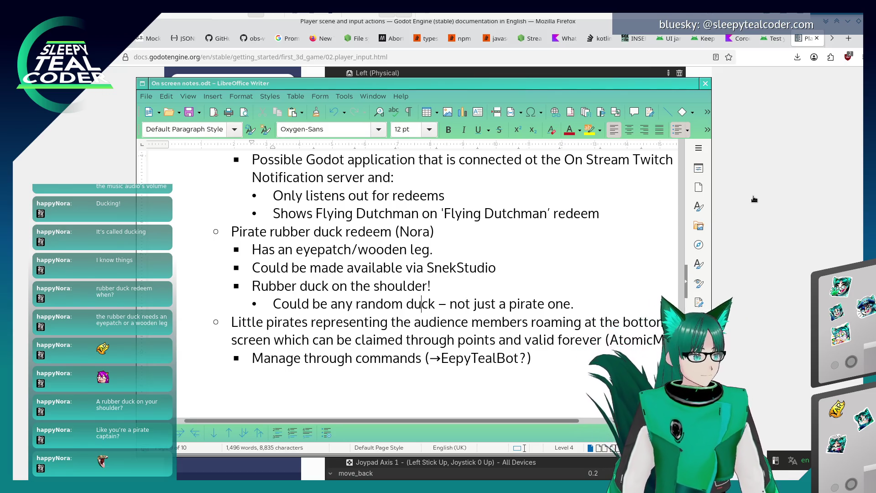
click(693, 77)
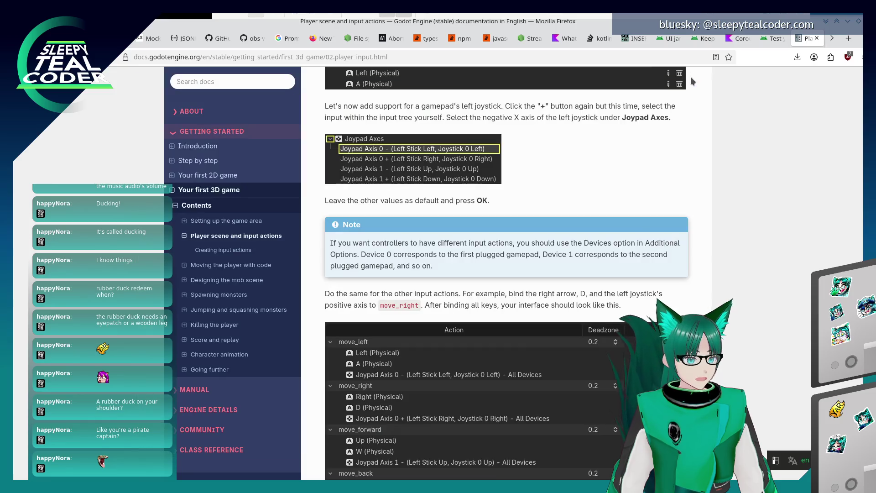
Bind Right, D and left stick right to the move_right action
scroll(563, 261, down, 4)
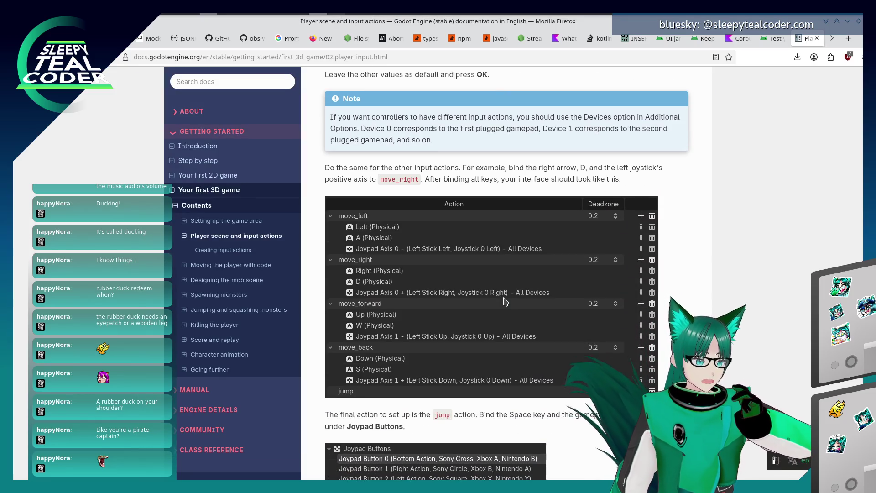
key(alt+Tab)
key(alt+Tab)
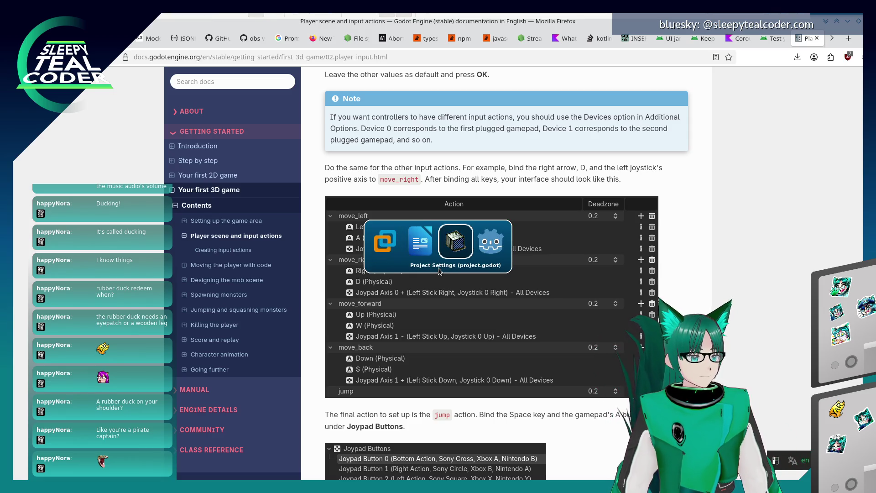
key(alt+Tab)
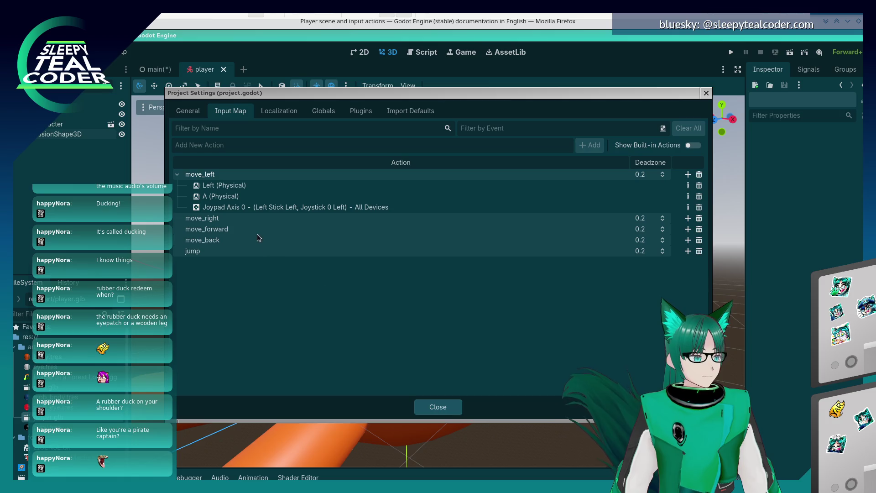
double_click(230, 220)
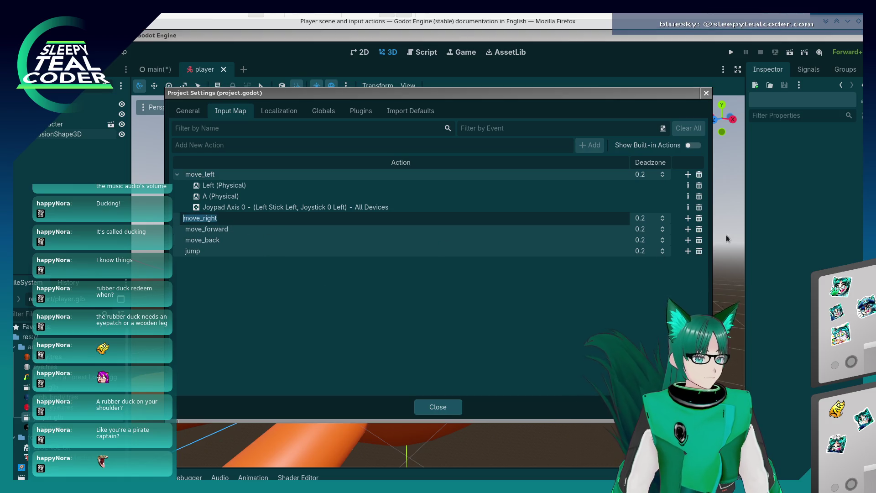
click(688, 220)
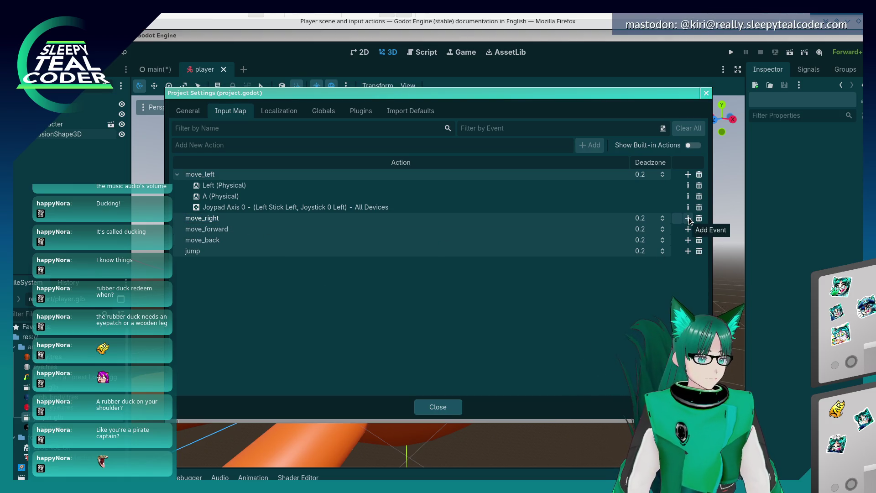
click(688, 219)
key(Right)
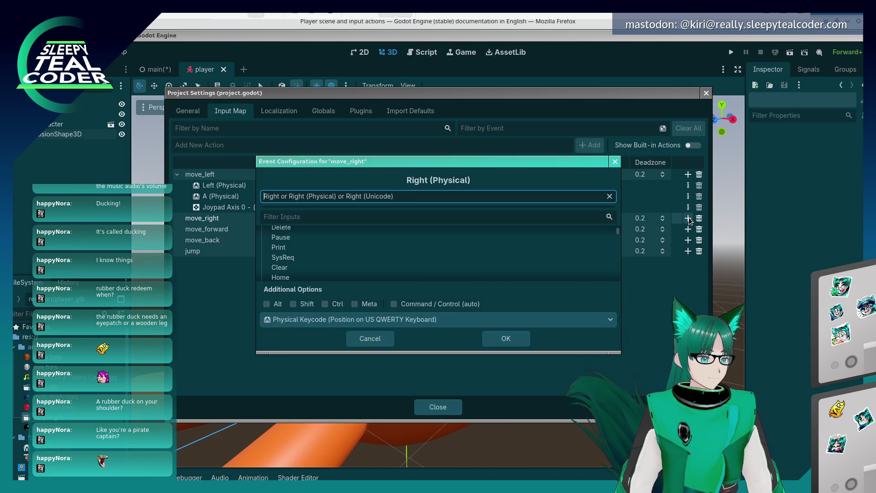
click(505, 337)
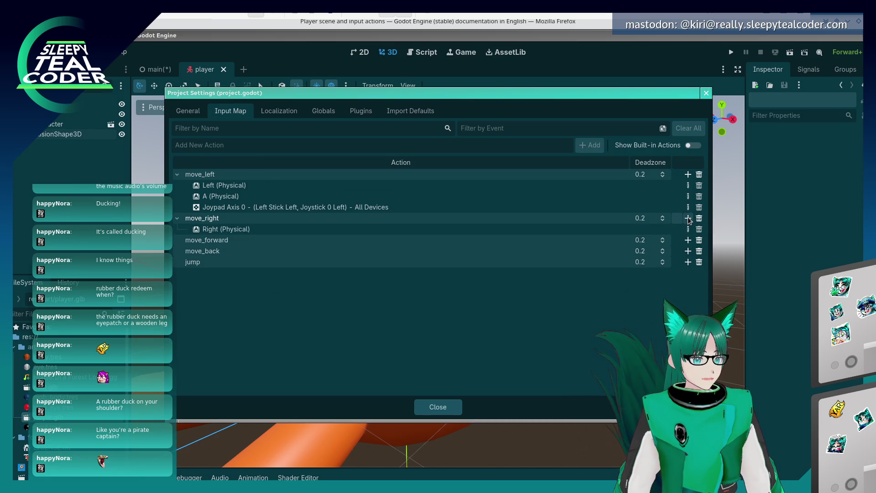
click(687, 218)
key(d)
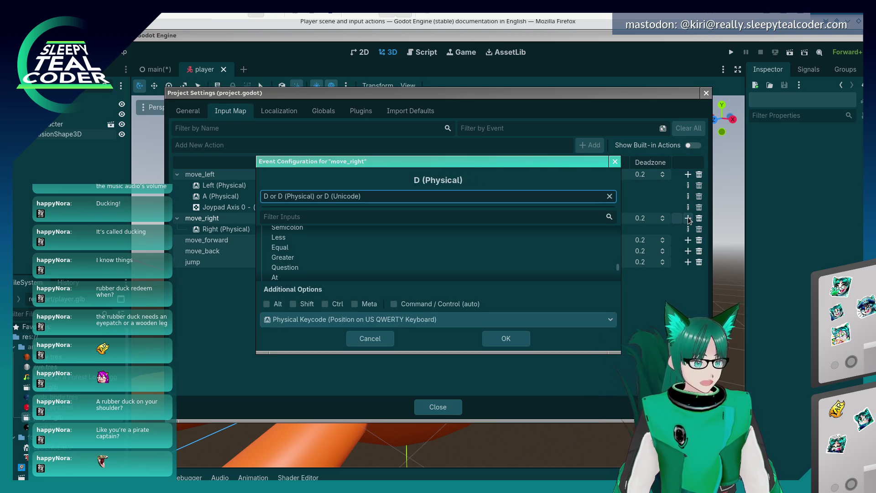
click(519, 338)
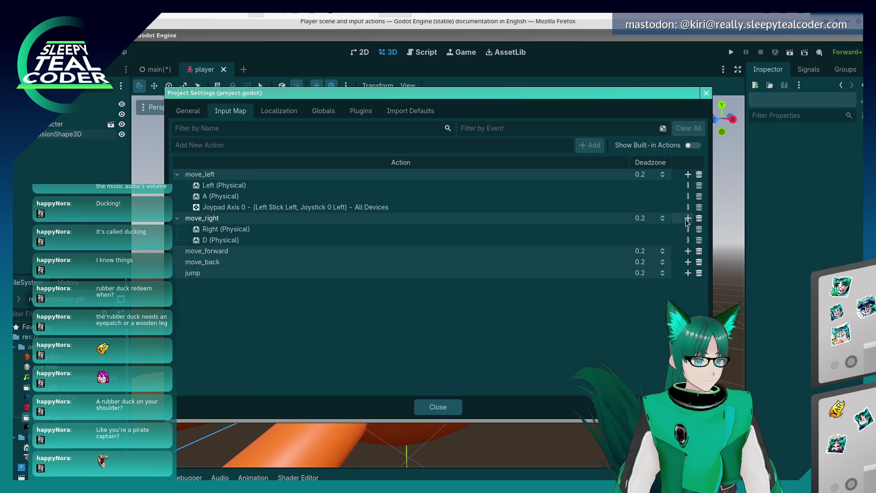
click(687, 219)
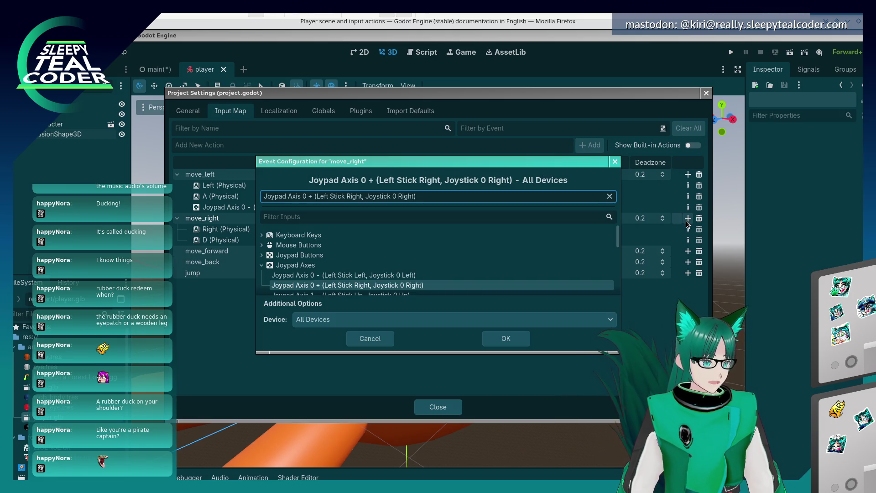
click(516, 342)
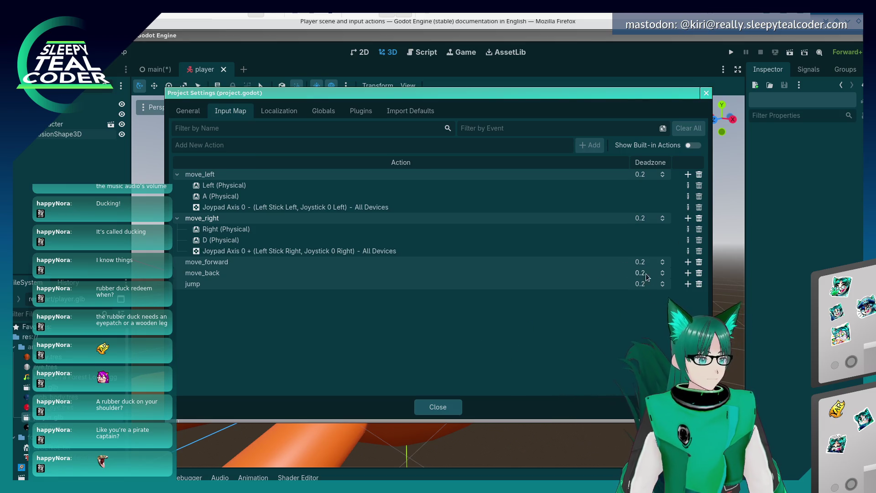
Bind Up, W and left stick up to the move_forward action
click(687, 263)
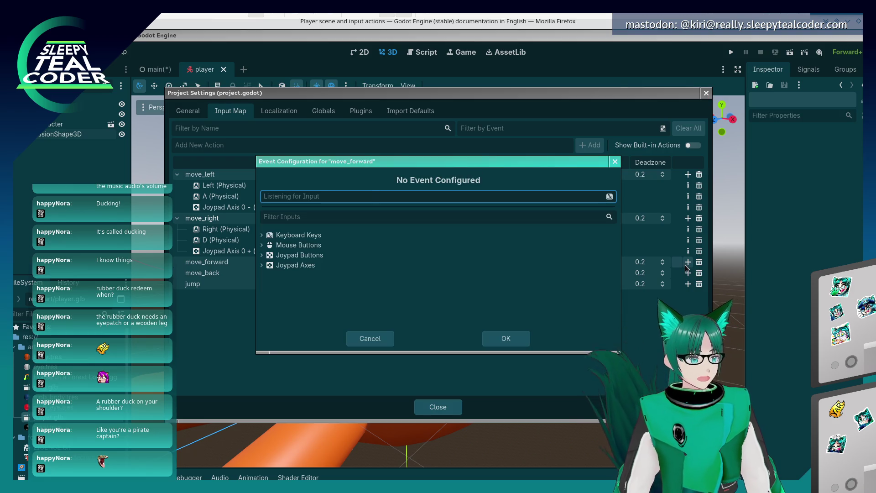
key(Up)
click(505, 337)
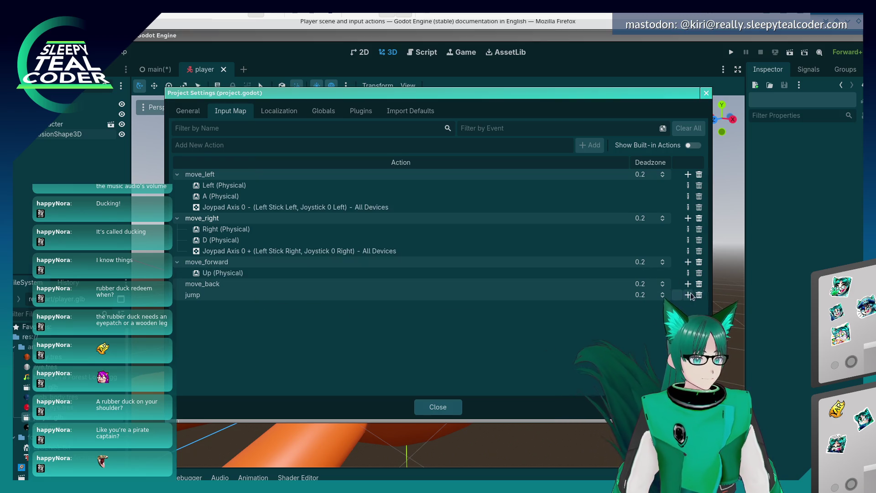
click(687, 262)
key(w)
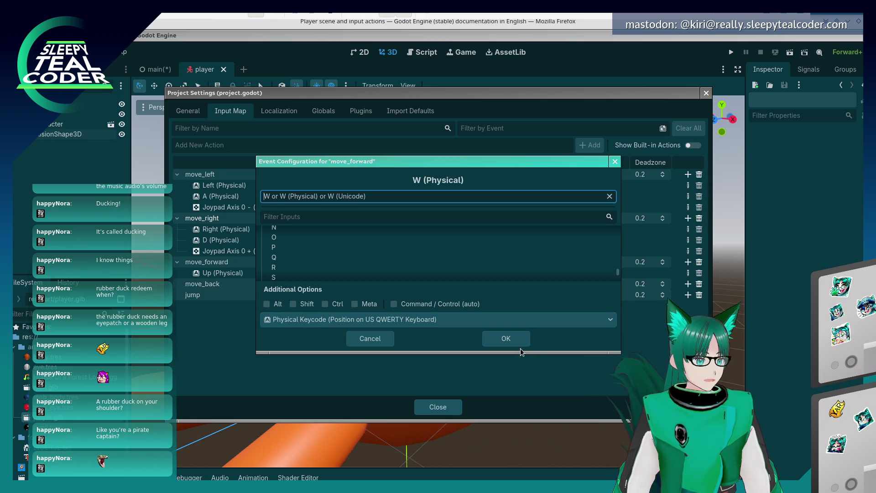
click(519, 342)
click(688, 261)
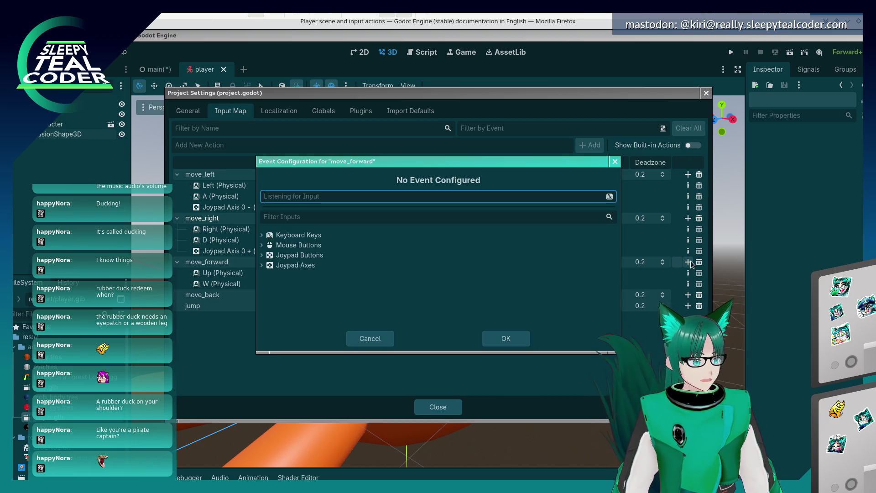
click(517, 342)
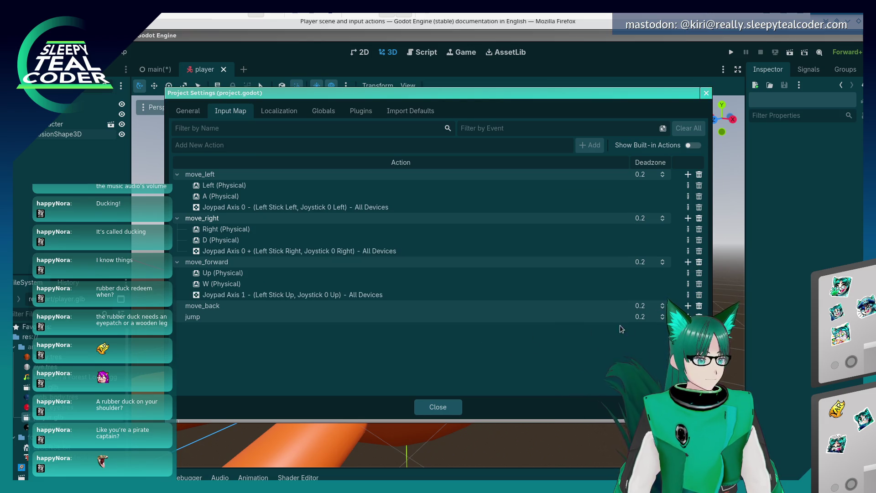
Bind Down, S and left stick down to the move_back action
click(688, 305)
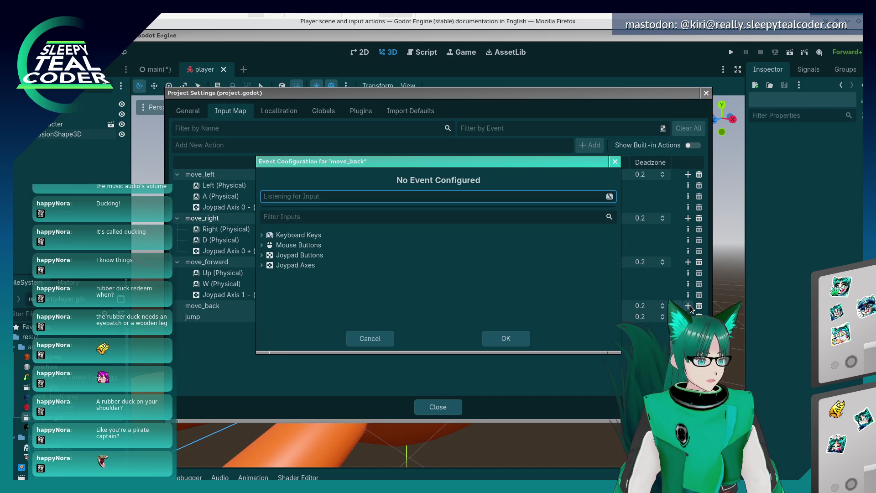
key(Down)
click(505, 338)
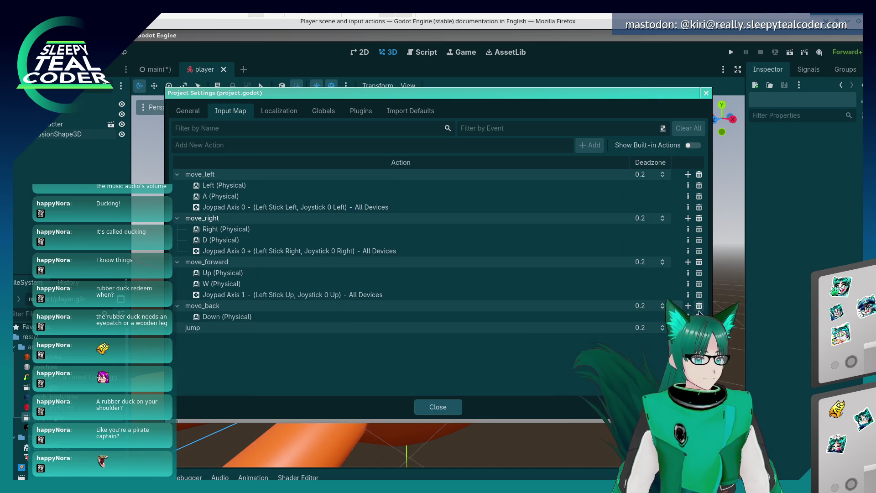
click(688, 306)
key(s)
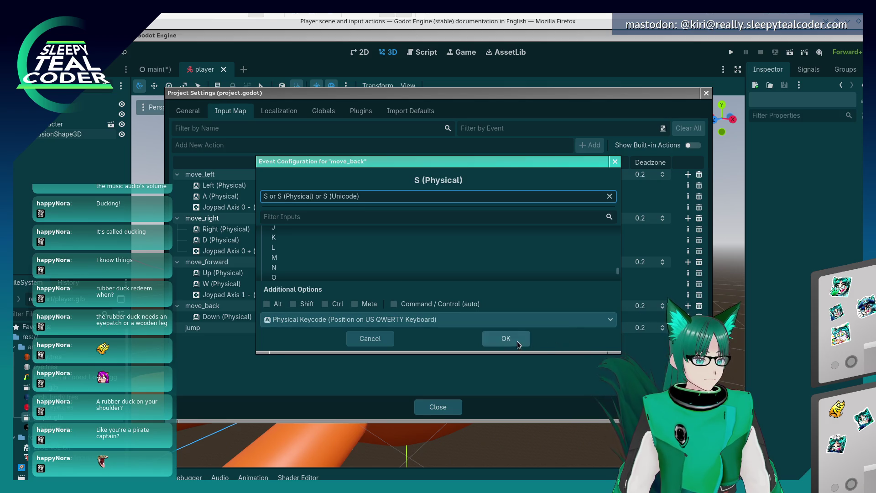
click(504, 336)
click(688, 306)
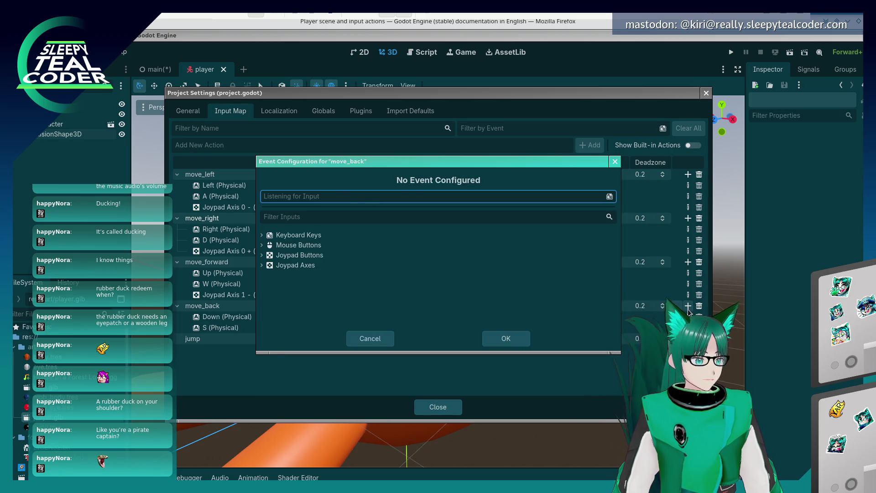
click(511, 345)
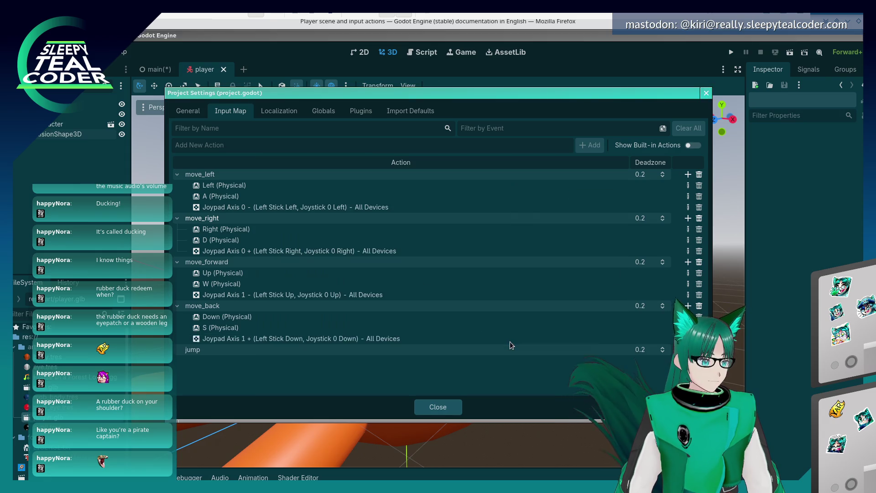
key(alt+Tab)
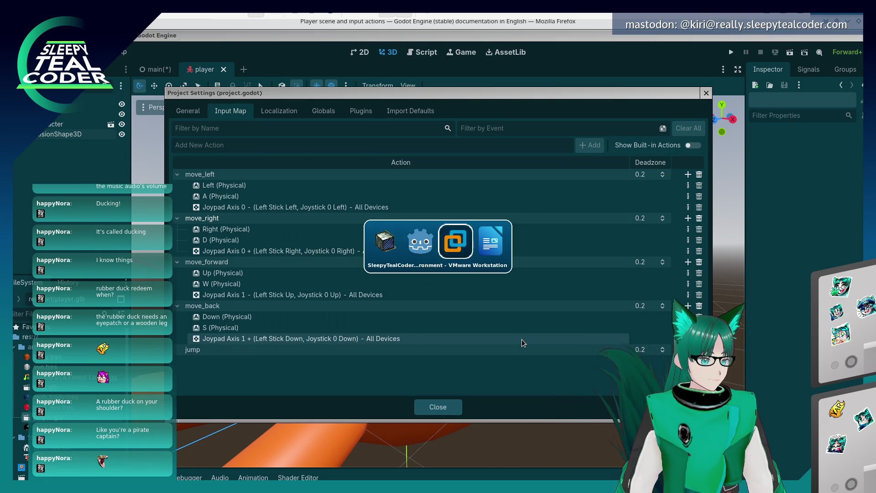
scroll(523, 344, down, 2)
Bind Space (Physical) and Joypad Button 0 (Bottom Action) to the jump action
scroll(523, 344, down, 3)
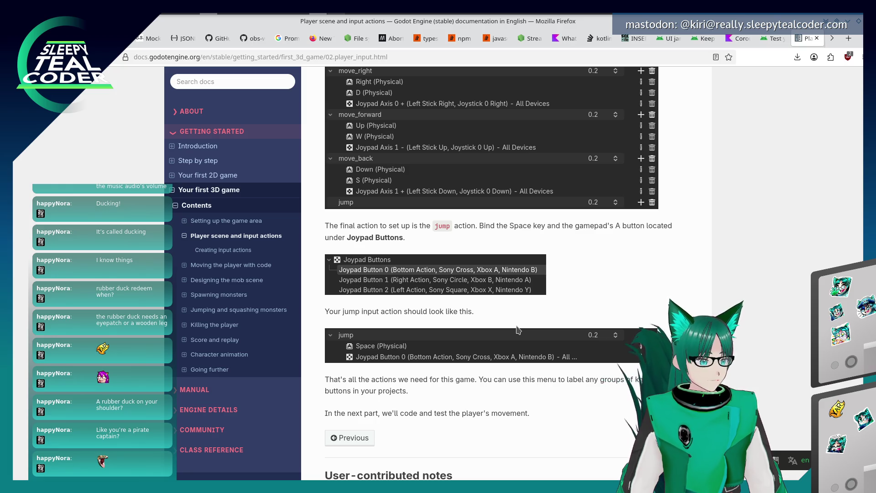
key(alt+Tab)
key(alt+Tab)
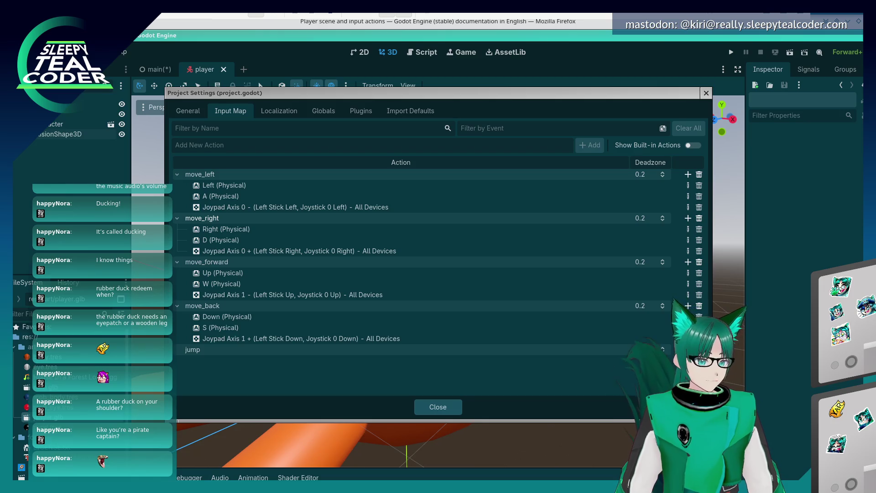
click(687, 350)
key(space)
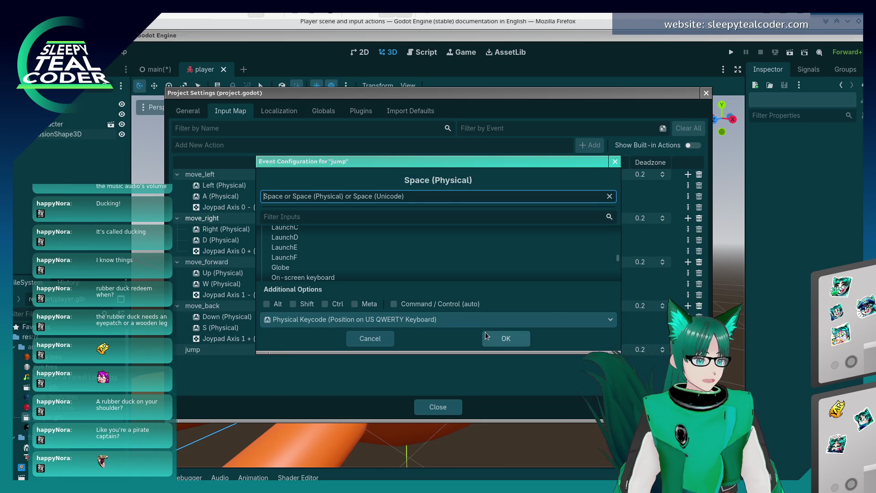
click(496, 339)
click(688, 350)
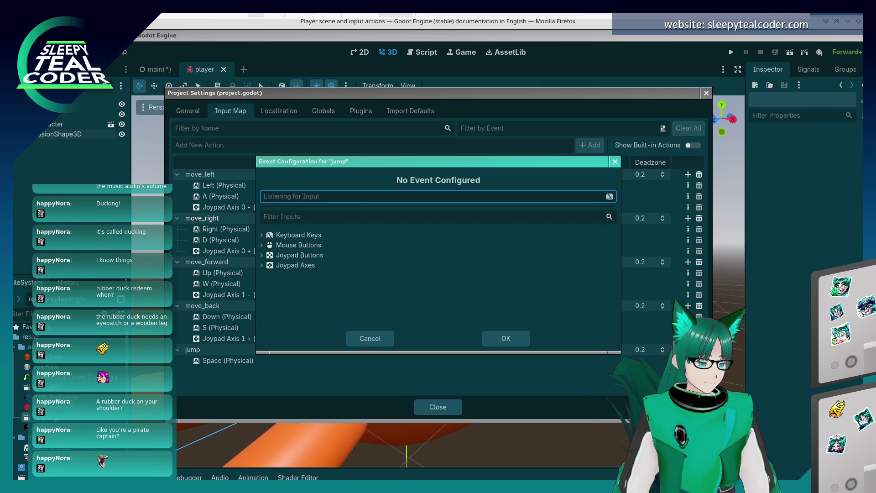
click(501, 345)
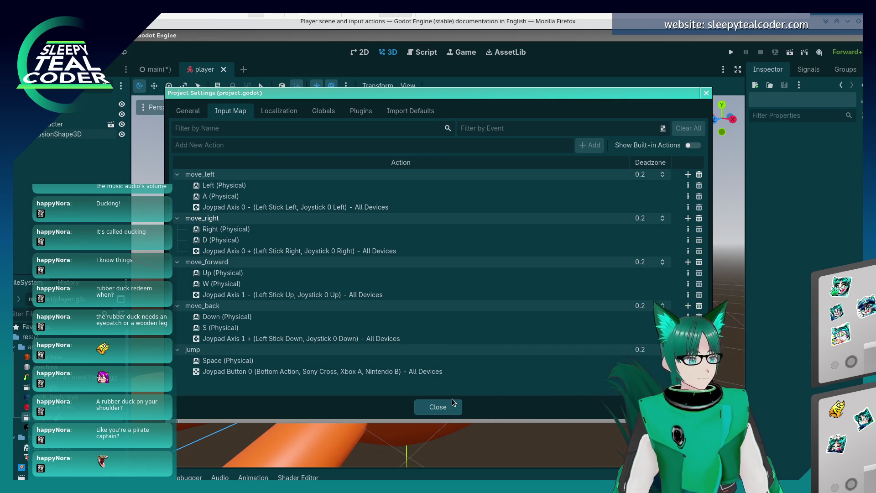
key(alt+Tab)
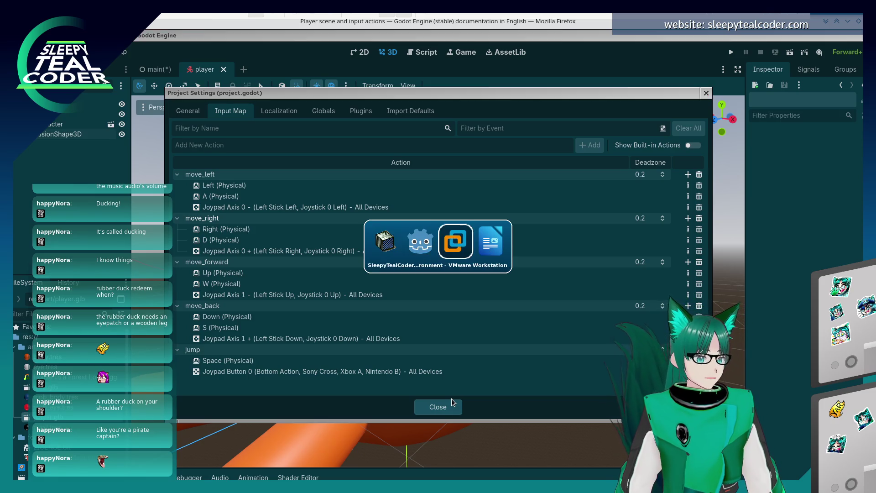
scroll(456, 389, down, 2)
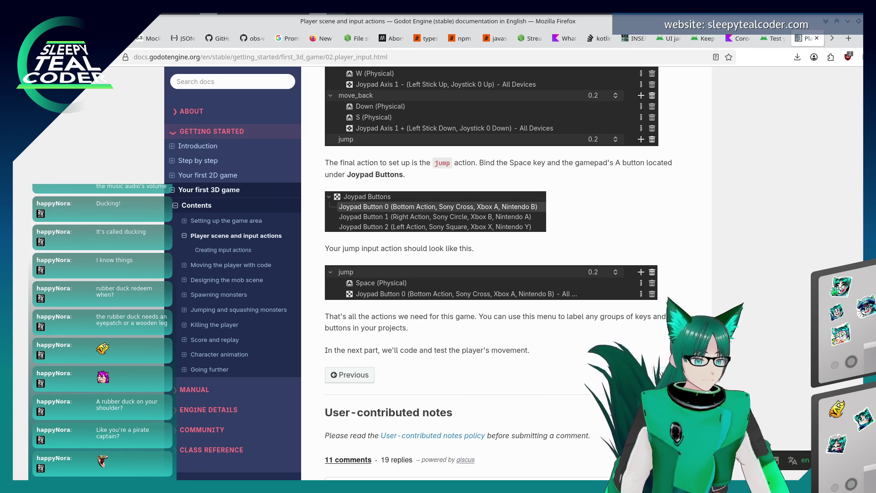
Advance the docs to 'Moving the player with code' and close Project Settings
key(Right)
key(alt+Tab)
key(alt+Tab)
key(alt+Tab)
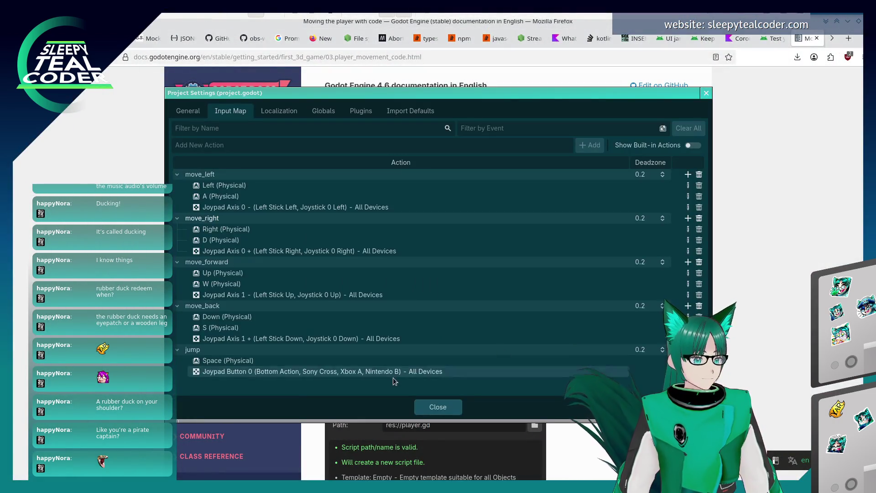
click(428, 403)
key(alt+Tab)
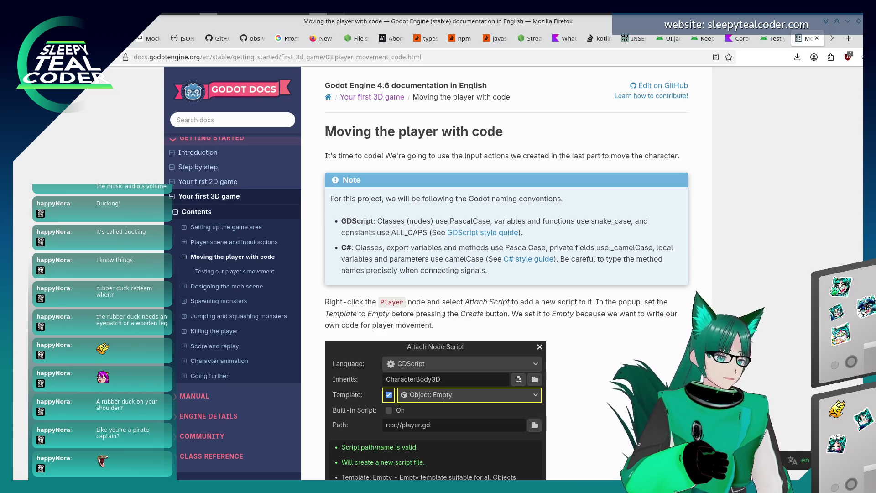
scroll(442, 313, down, 5)
Attach an empty player.gd script, with Template unchecked, to the Player node
key(alt+Tab)
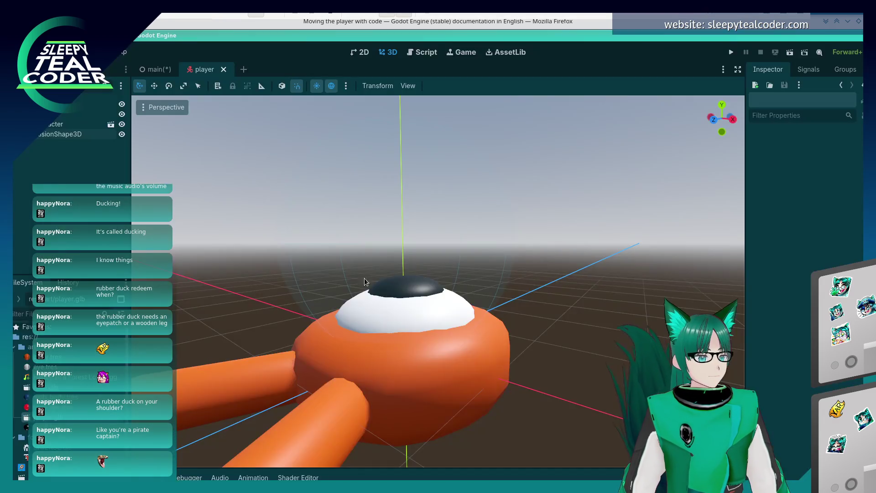
right_click(59, 104)
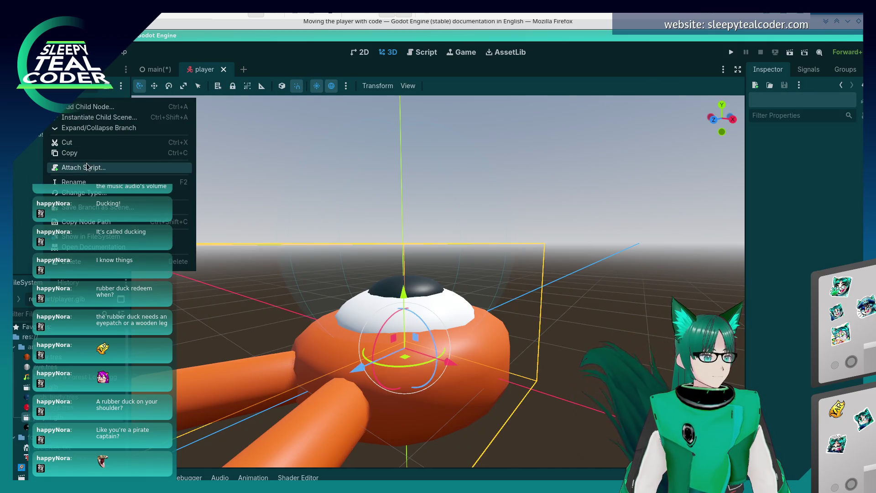
click(88, 167)
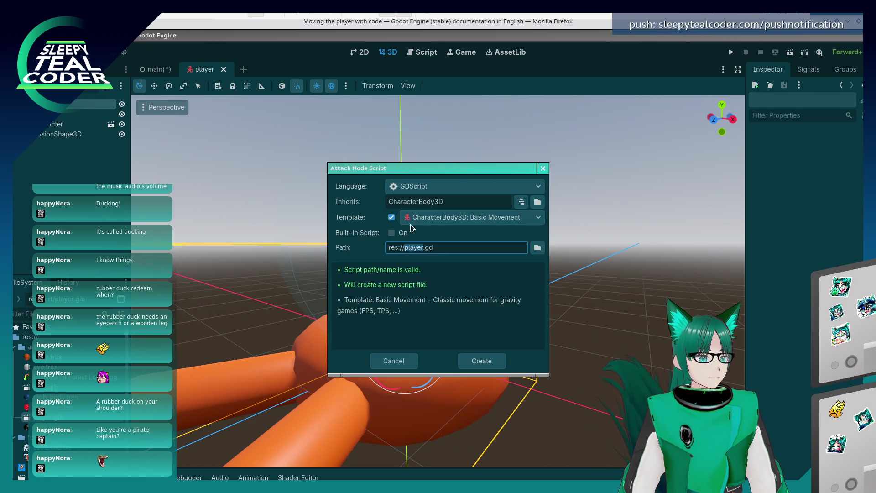
click(391, 217)
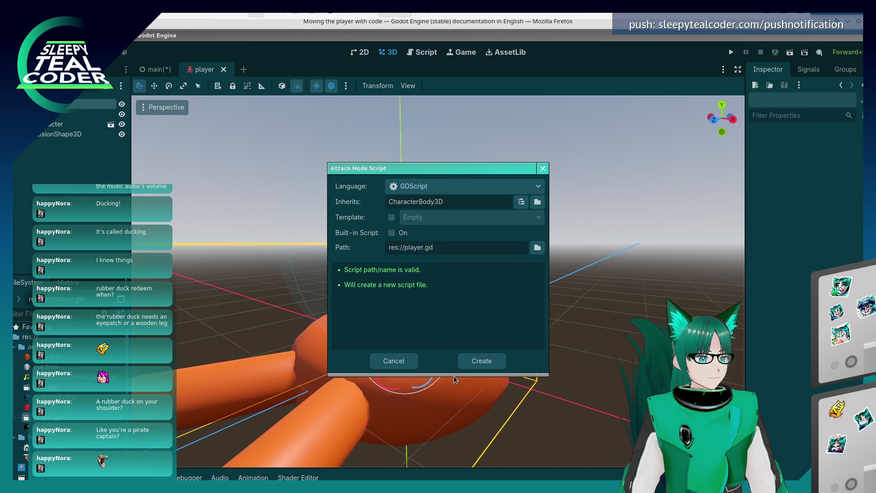
click(481, 360)
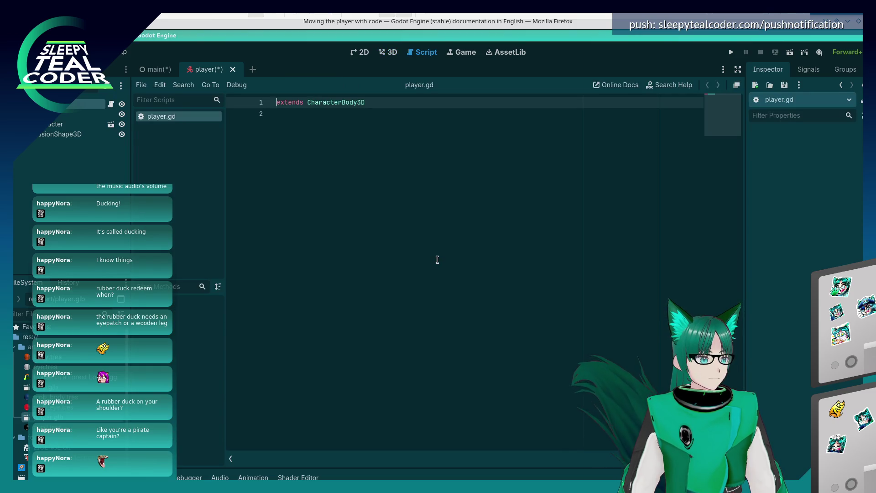
Begin a comment on a new line below extends CharacterBody3D, following the docs
key(alt+Tab)
scroll(438, 273, down, 3)
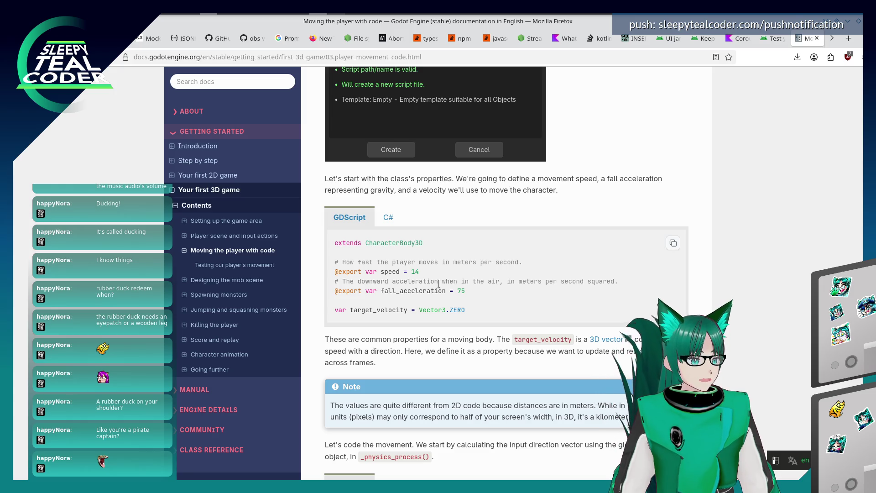
key(alt+Tab)
key(alt+Tab)
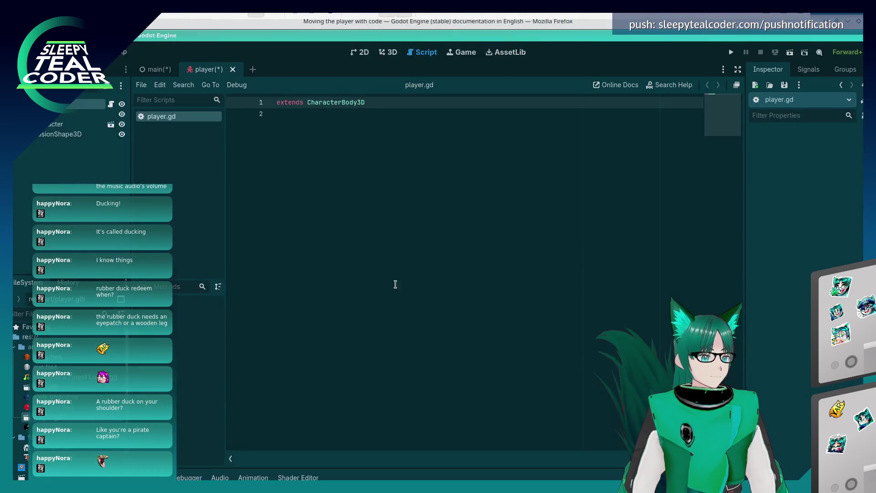
click(395, 284)
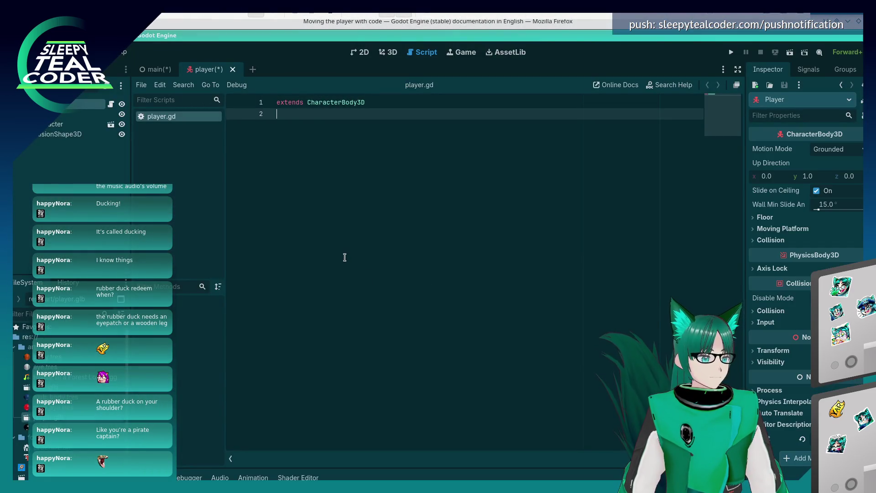
key(Return)
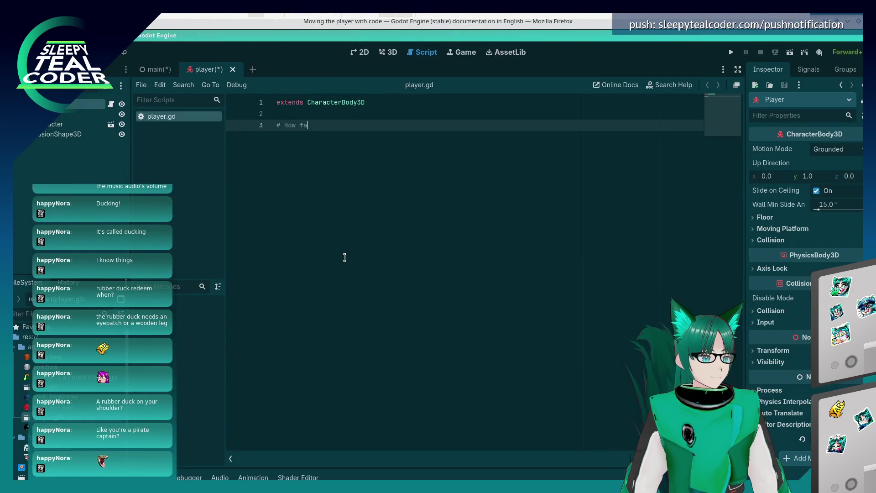
text(he)
key(alt+Tab)
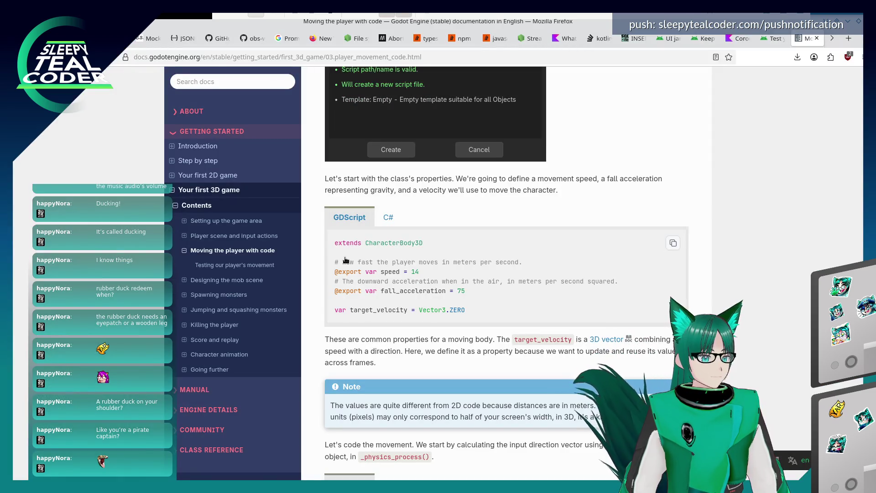
Finish the line 3 comment '# How fast the player moves in meters per second', checking the docs
key(alt+Tab)
text(er move)
key(alt+Tab)
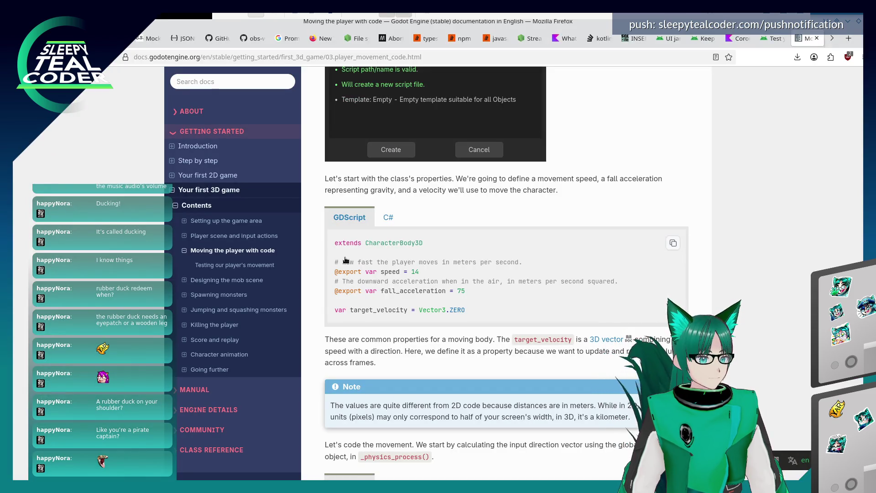
key(alt+Tab)
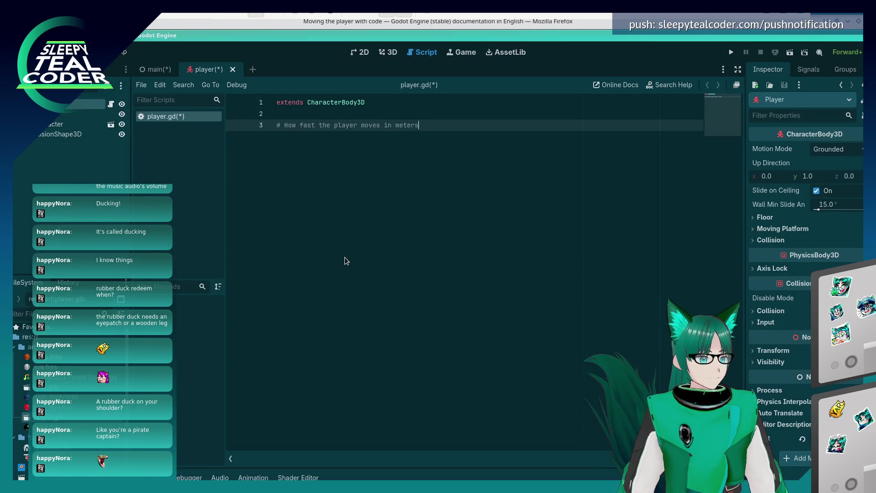
text(cond)
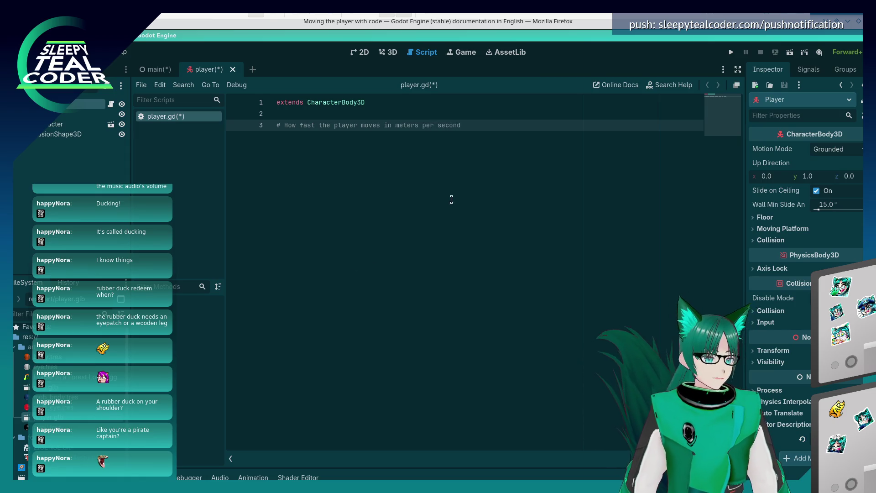
Snap the Firefox docs to the right half of the screen and Godot to the left half
key(alt+Tab)
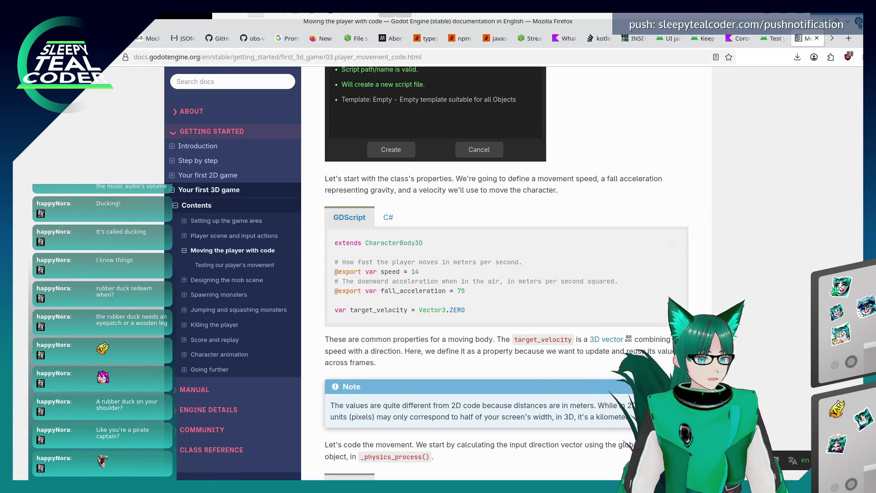
click(858, 21)
mouse_move(357, 26)
mouse_down()
mouse_move(766, 120)
mouse_move(867, 18)
mouse_up()
mouse_move(592, 21)
mouse_down()
mouse_move(661, 242)
mouse_move(874, 246)
mouse_up()
key(alt+Tab)
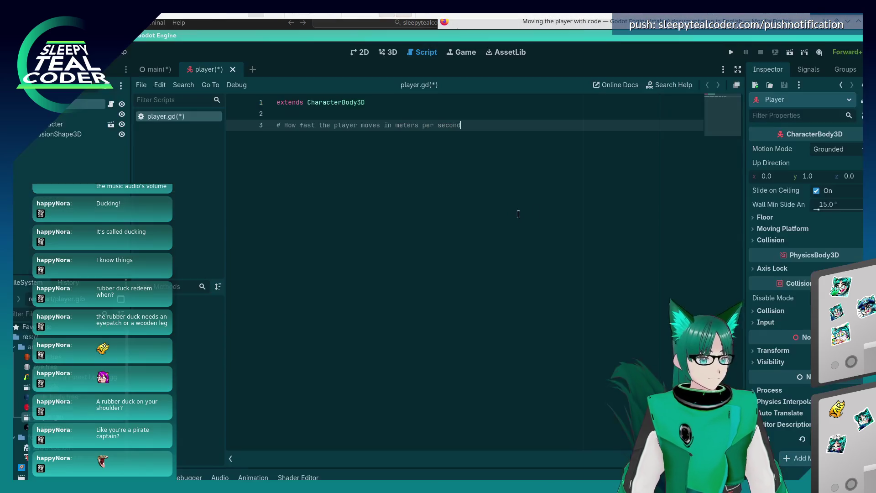
key(super+Left)
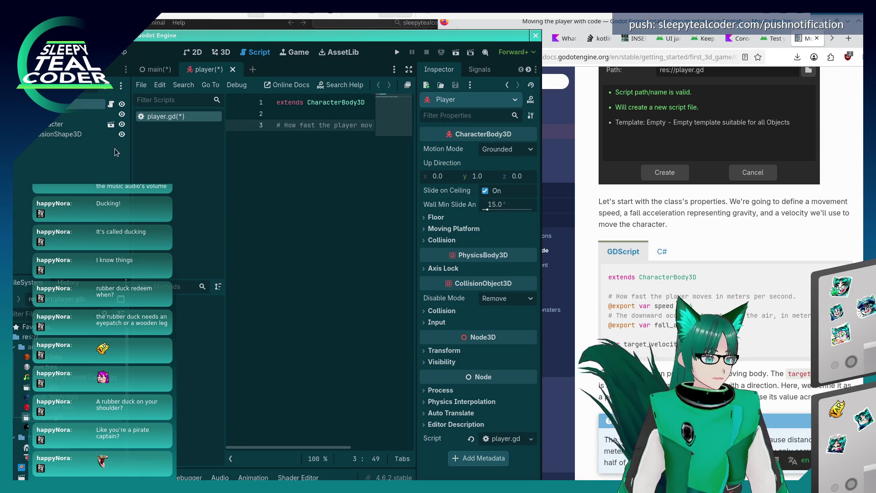
drag(134, 166, 84, 169)
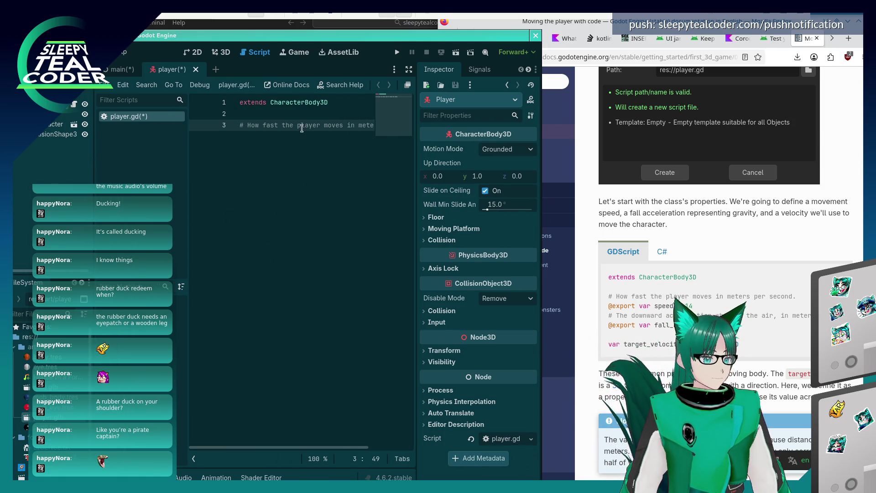
click(309, 125)
drag(415, 135, 437, 135)
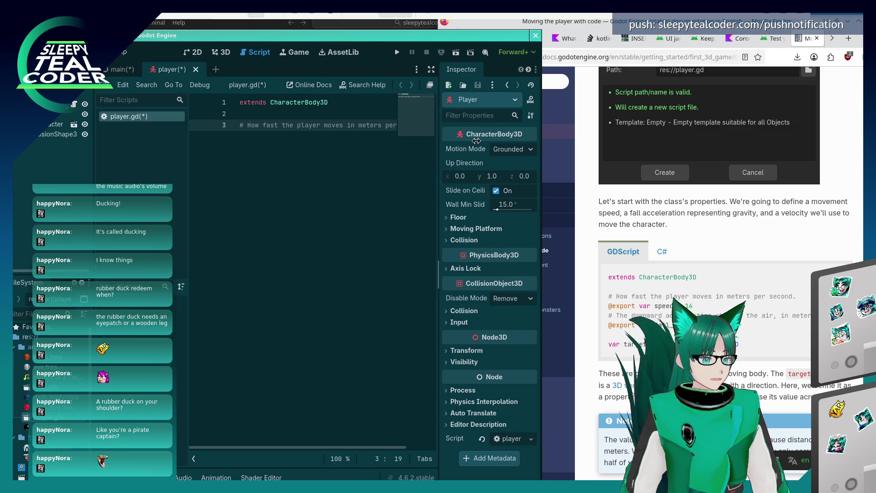
click(337, 124)
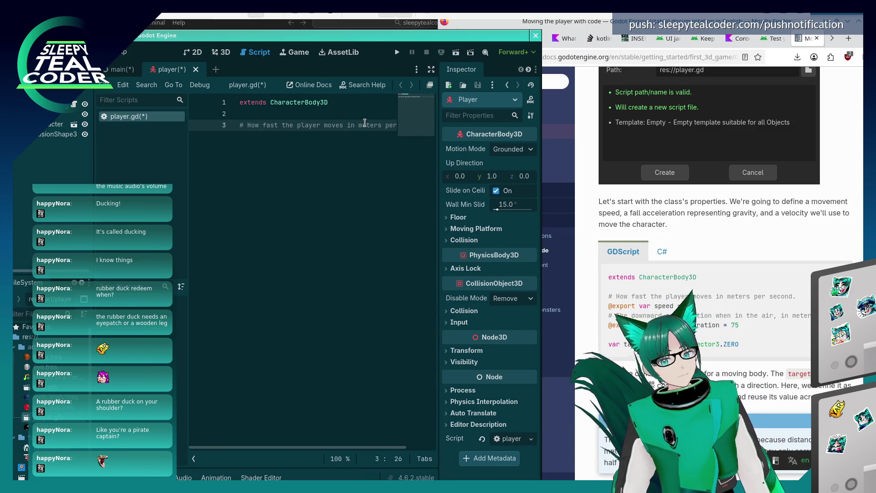
key(End)
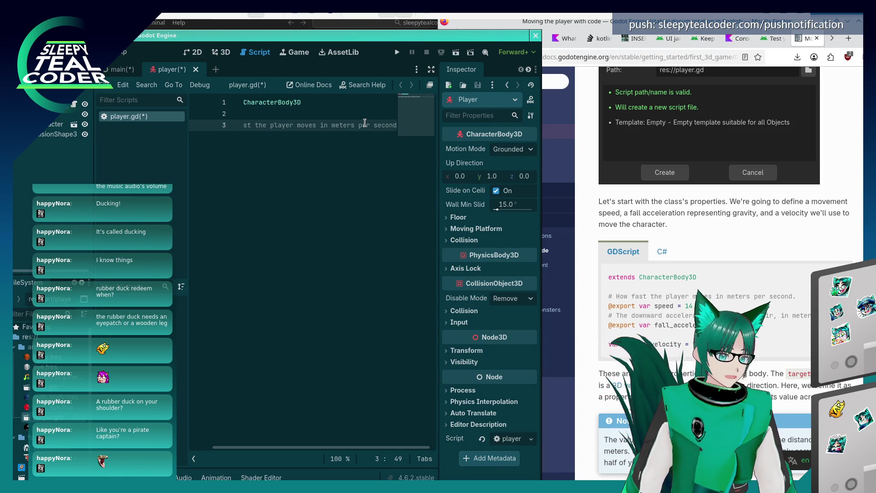
key(Return)
text(@export var spee)
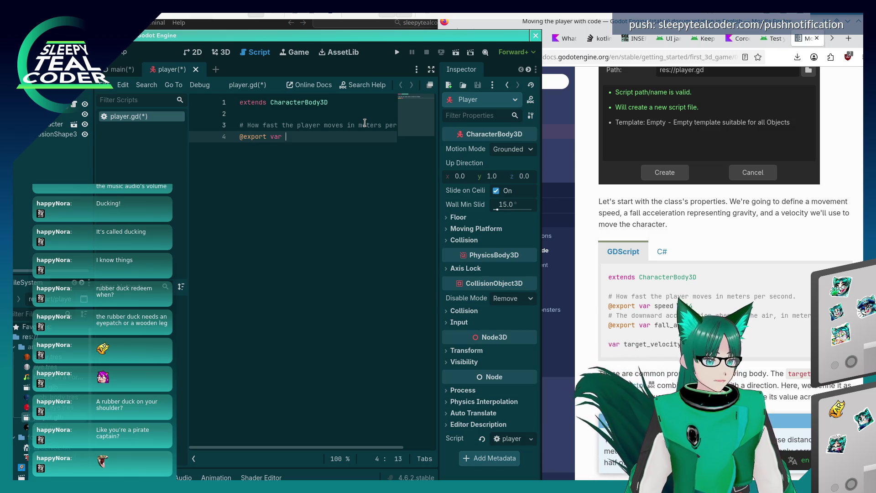
key(Return)
key(Return)
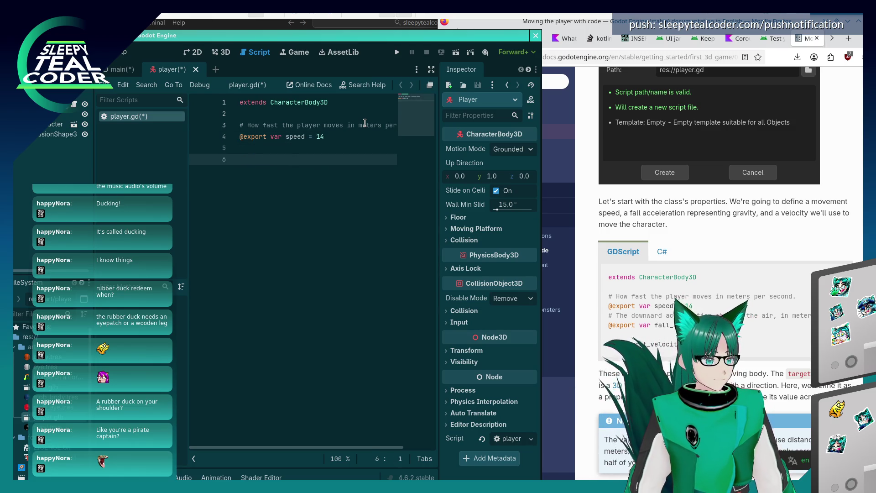
text(#)
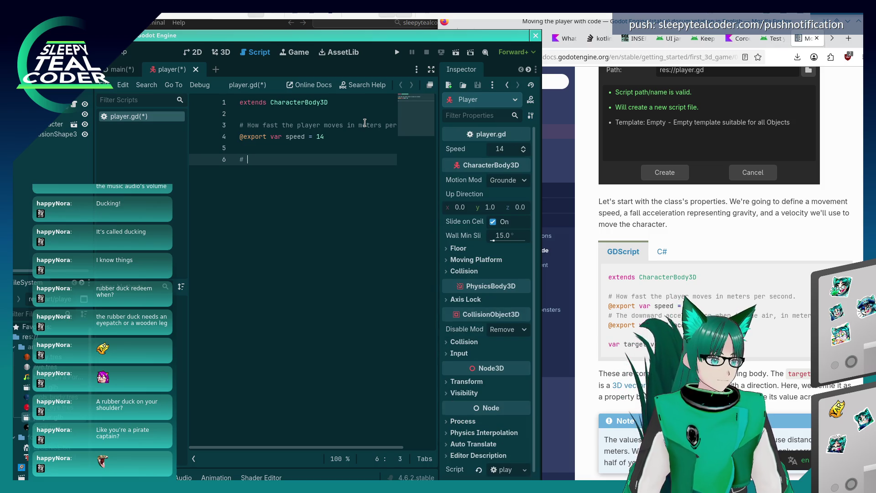
text(downward acceleration)
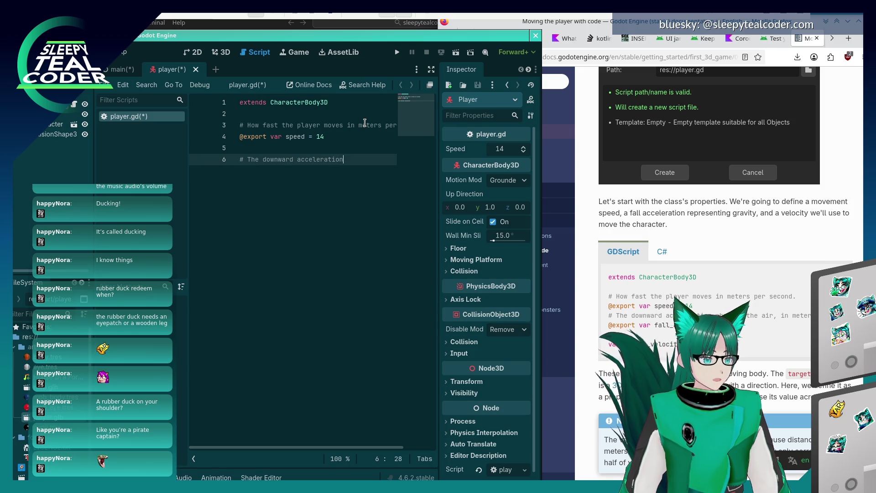
text(in the air, in mtet)
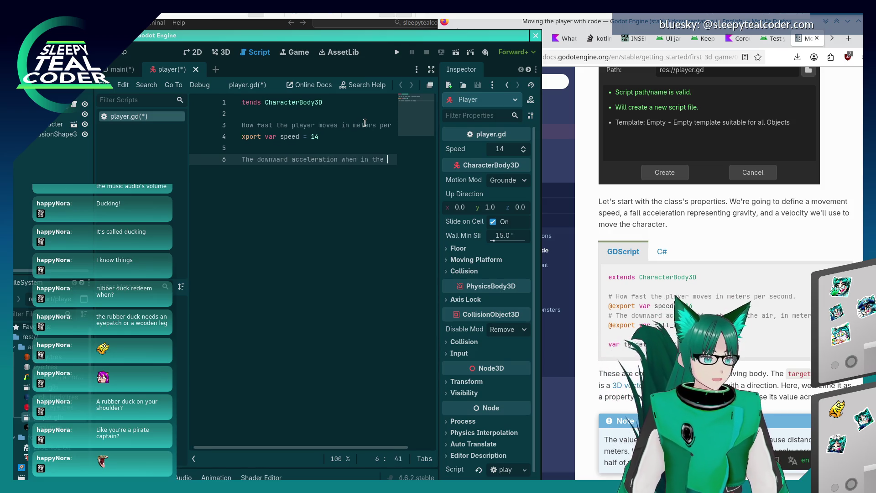
key(BackSpace)
key(BackSpace)
key(BackSpace)
text(eters per seco)
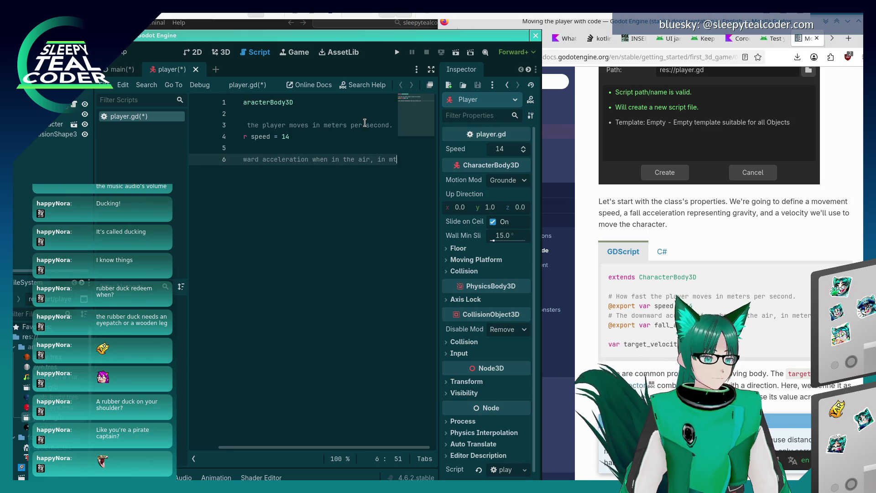
text(nd)
key(Return)
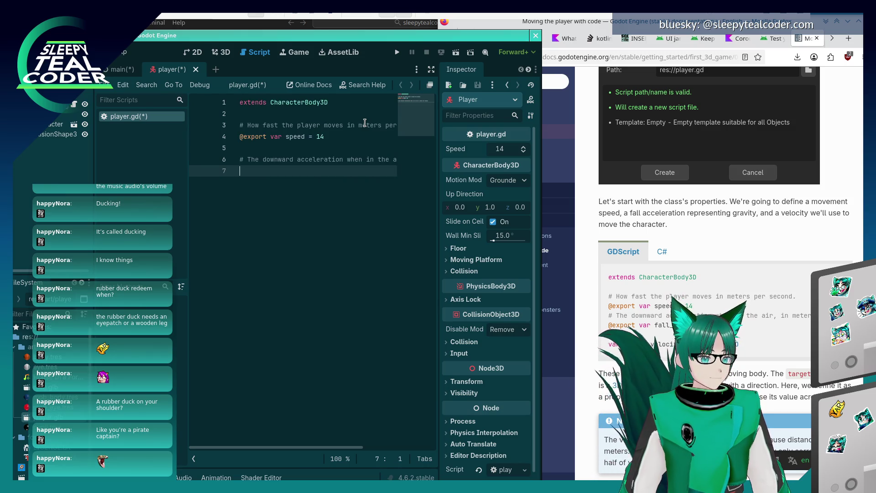
text(@export var fall_acc)
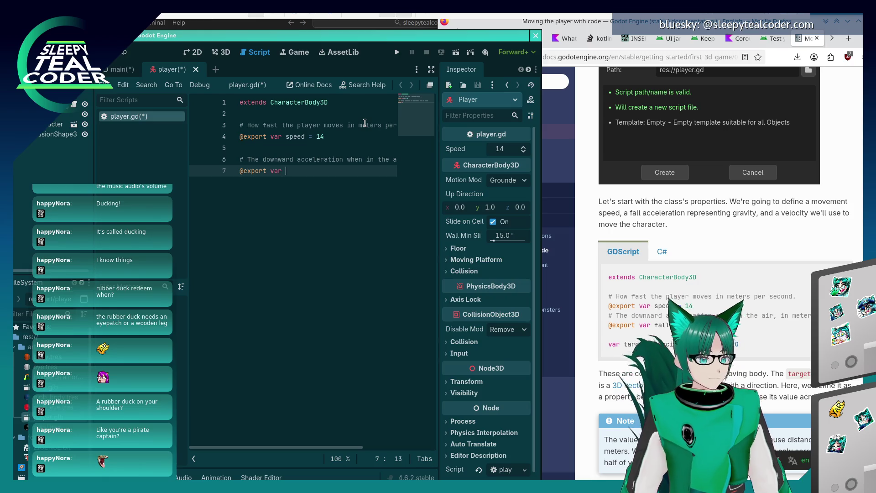
text(eleration)
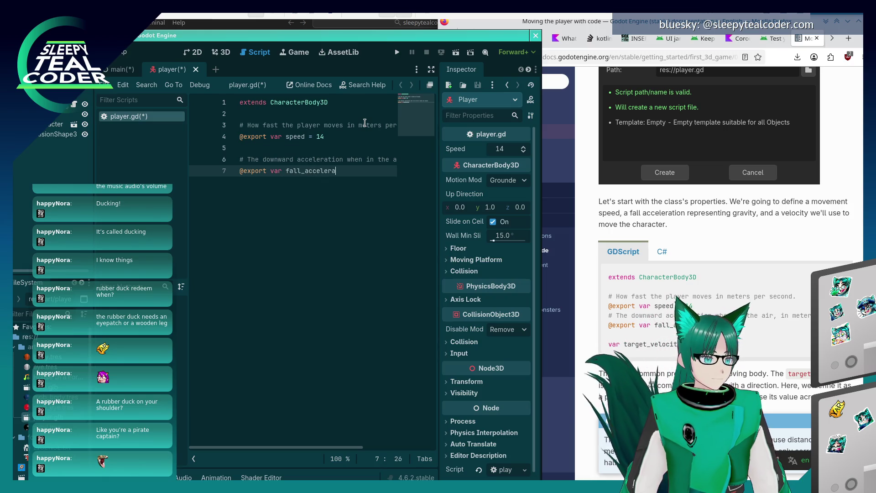
Declare var target_velocity = Vector3.ZERO and save player.gd
key(Return)
key(Return)
text(veloci)
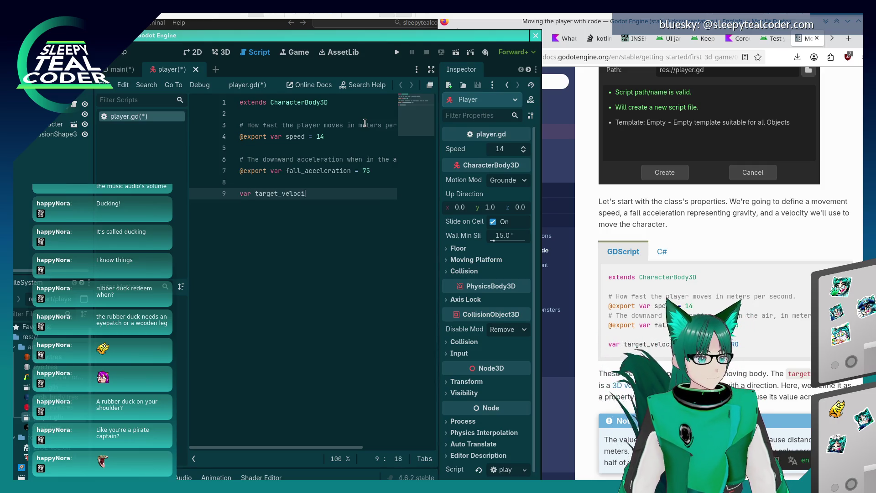
text(ty)
text(ctor3.Z)
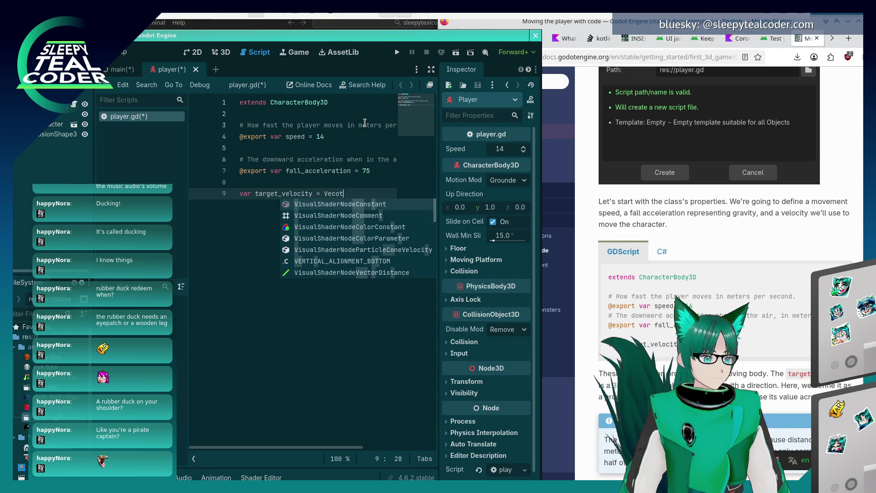
key(Return)
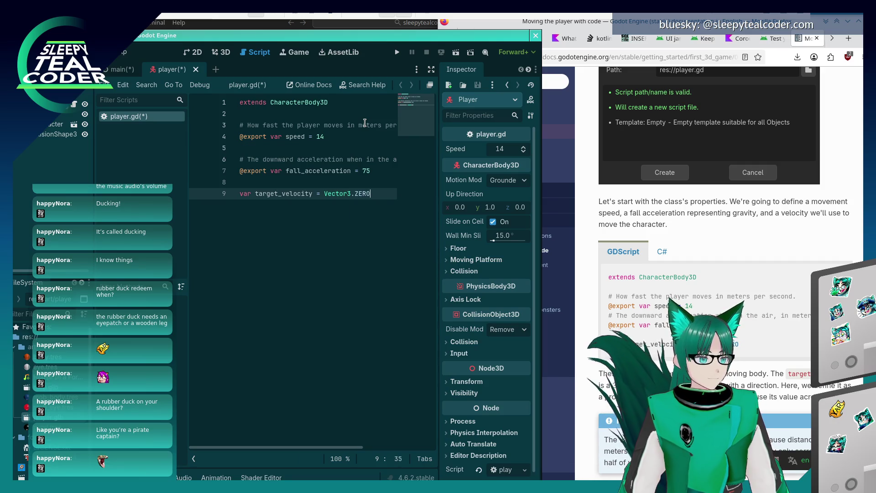
key(Return)
key(ctrl+s)
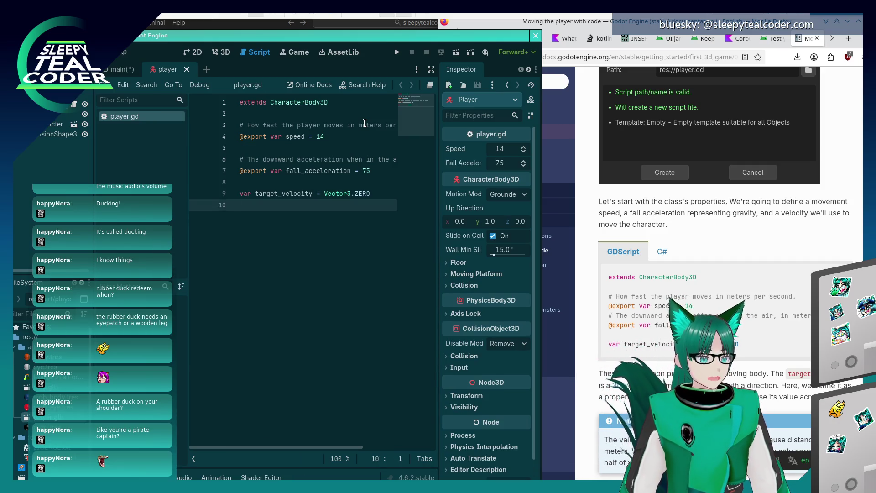
click(686, 285)
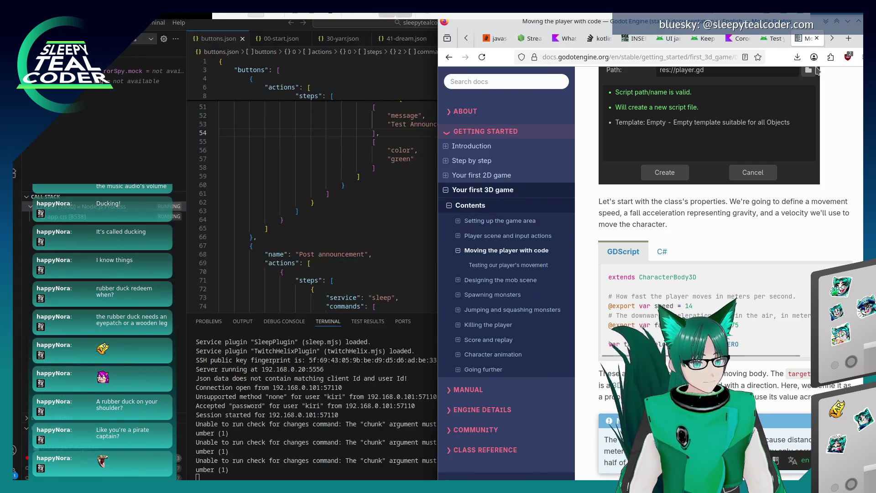
Maximize the docs and scroll down to the _physics_process movement code block
key(super+Up)
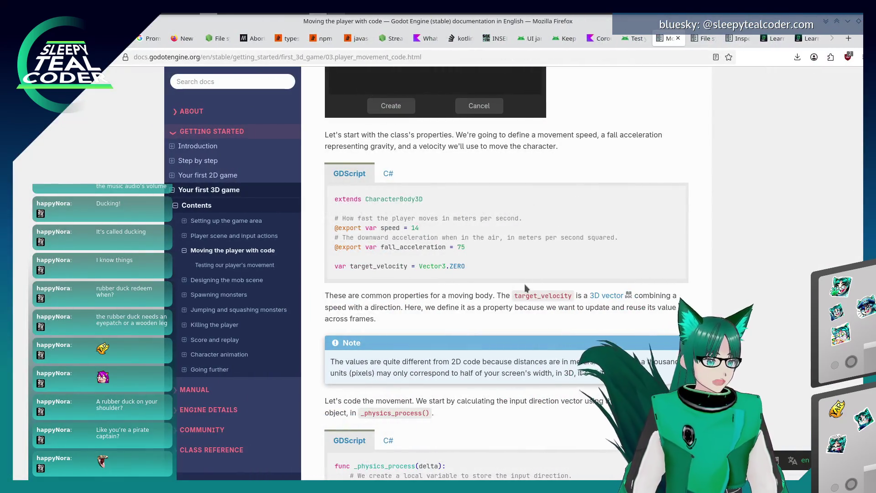
scroll(571, 269, down, 3)
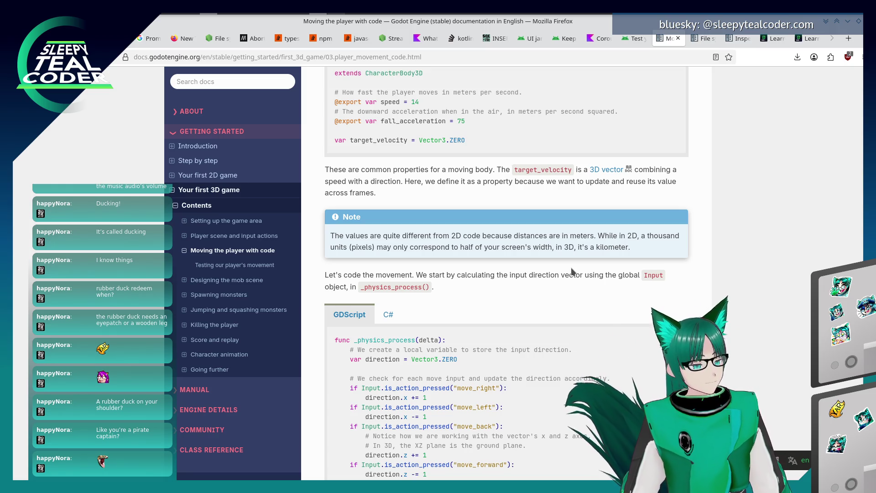
scroll(570, 271, down, 3)
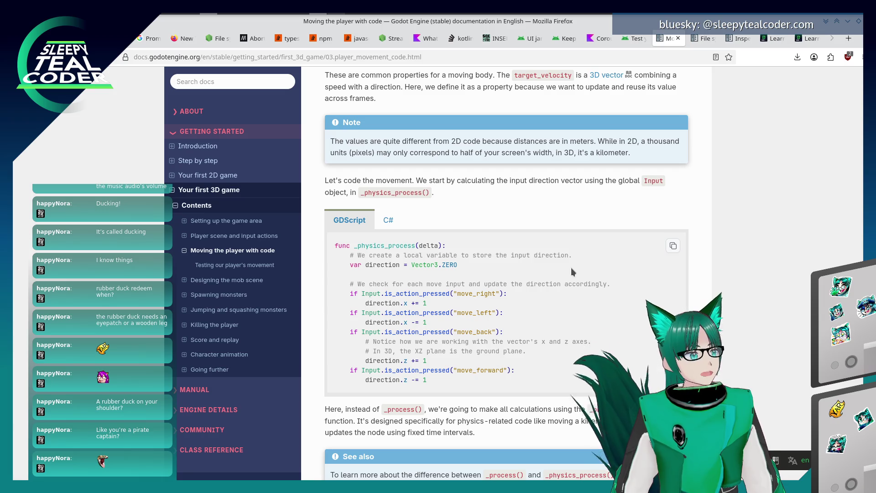
scroll(571, 267, down, 3)
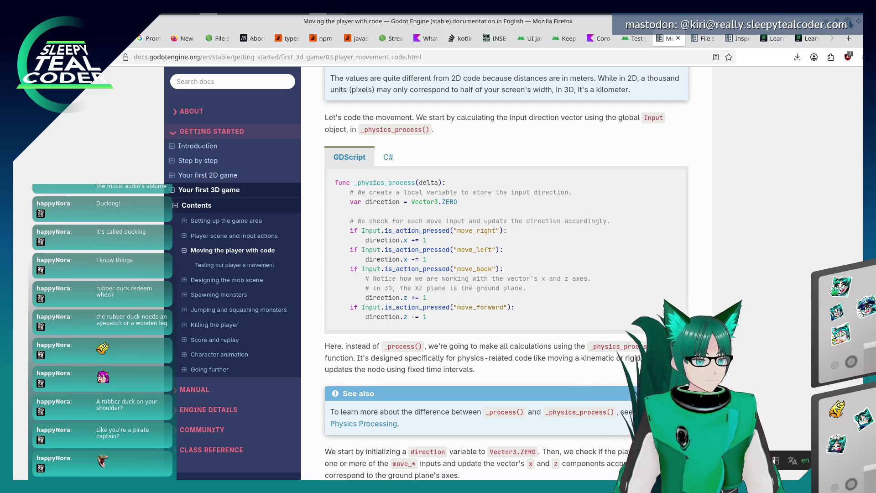
Tile the docs window to the right half and return to the Godot editor
key(alt+Tab)
key(alt+Tab)
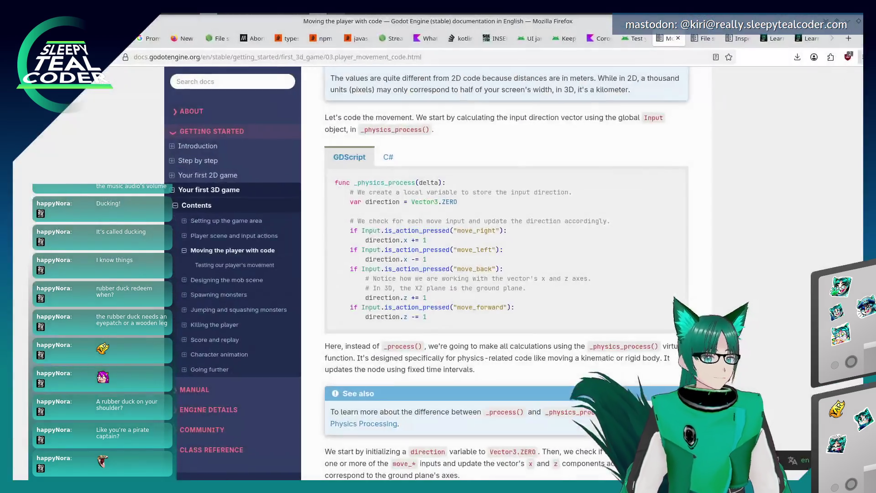
key(super+Up)
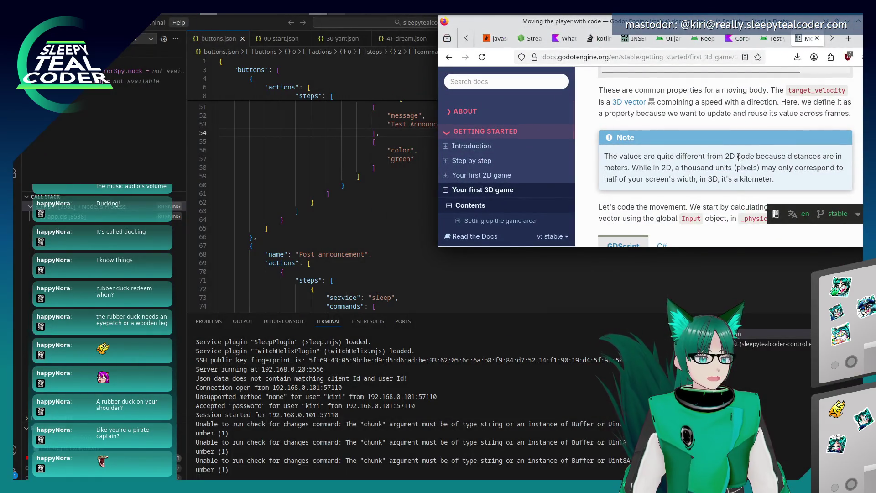
right_click(739, 172)
key(Escape)
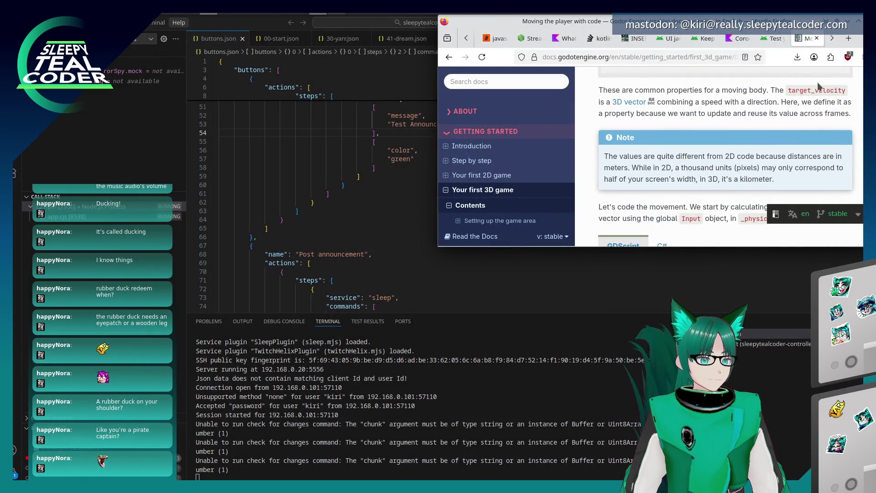
key(super+Down)
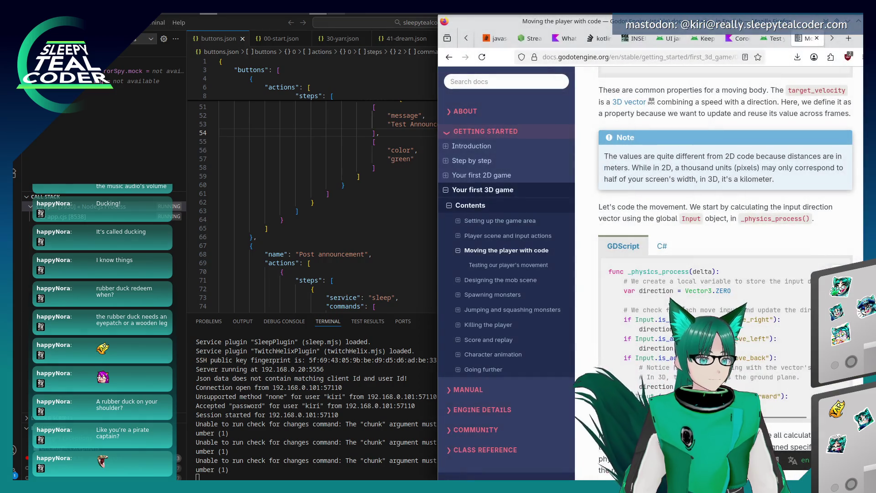
key(alt+Tab)
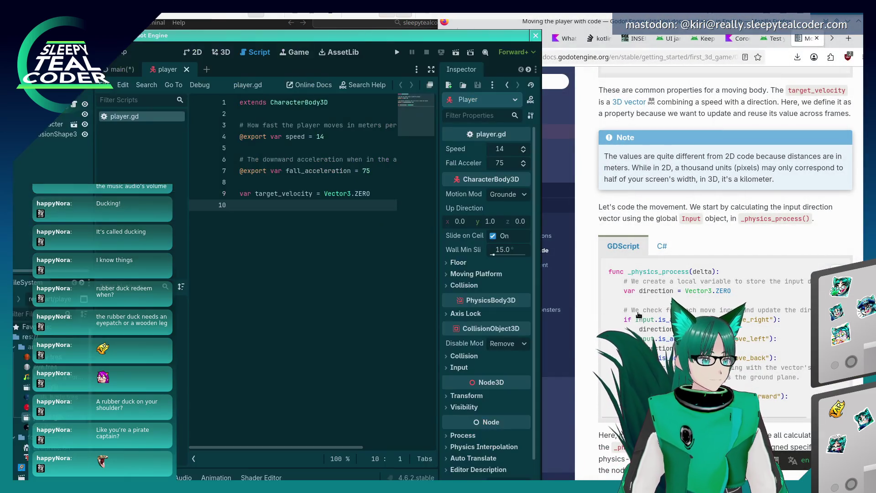
Add func _physics_process(delta): with a comment about storing the input direction
click(348, 227)
text(func )
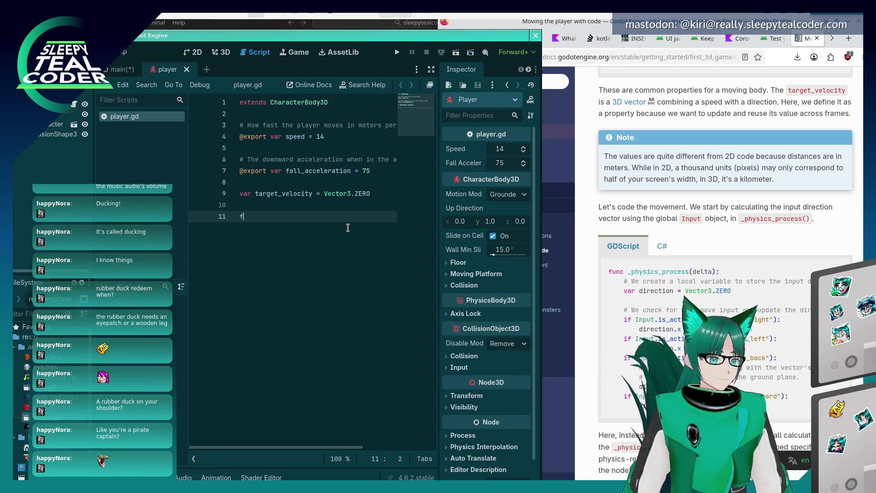
text(_)
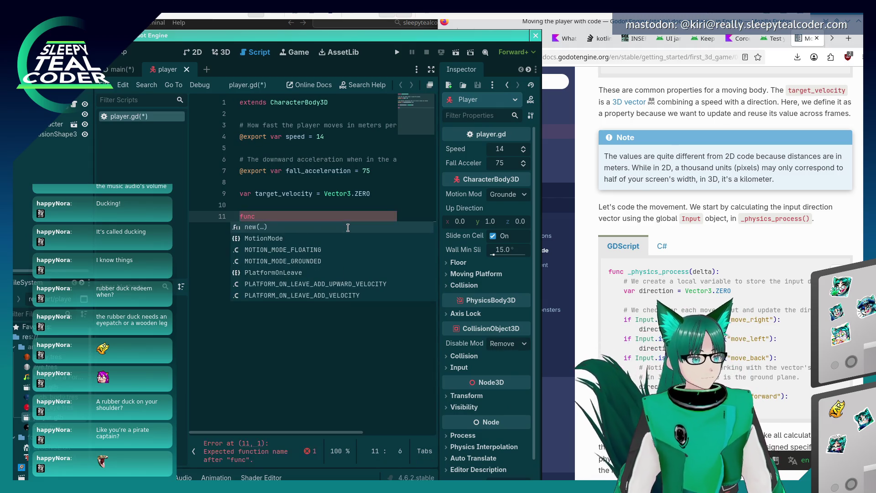
text(physic)
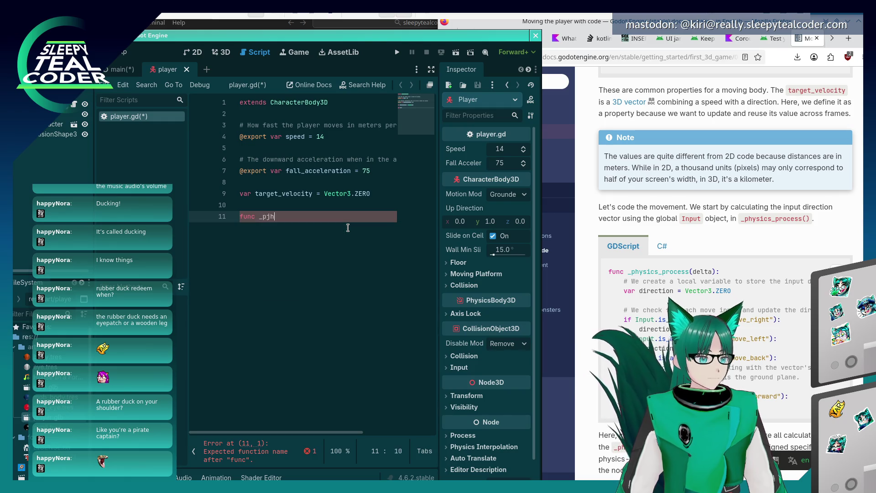
text(s_proces)
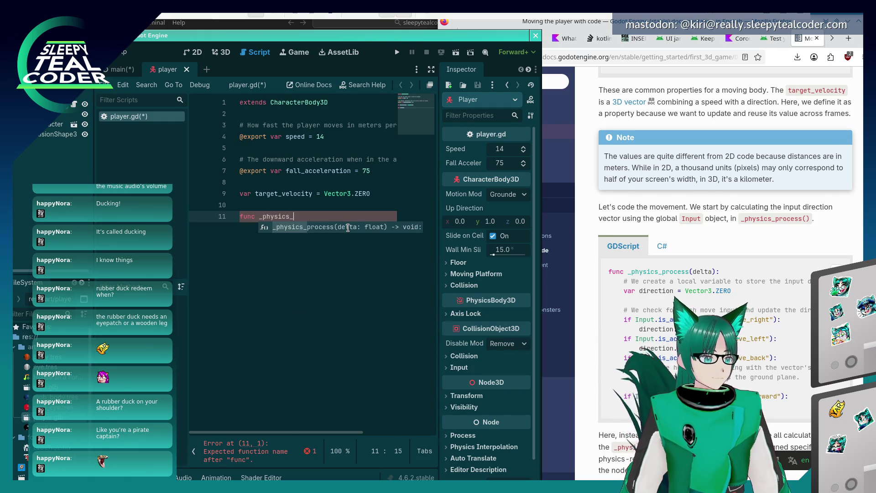
text(s(delta):)
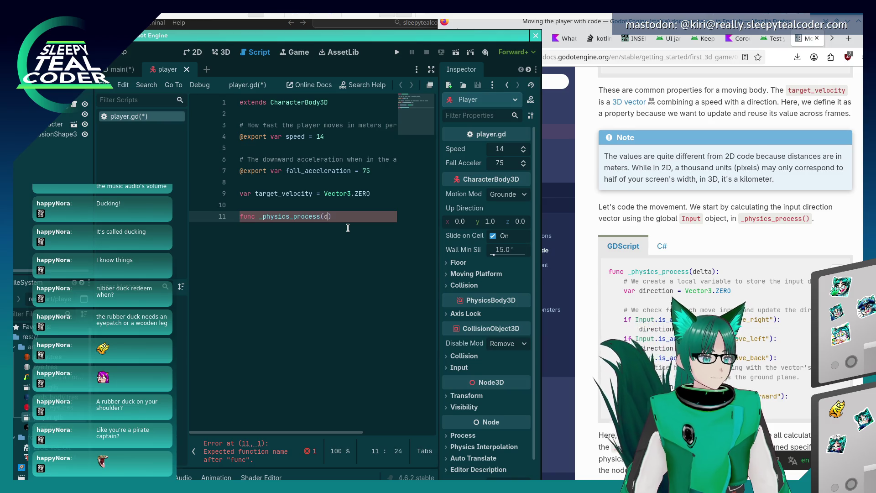
key(Return)
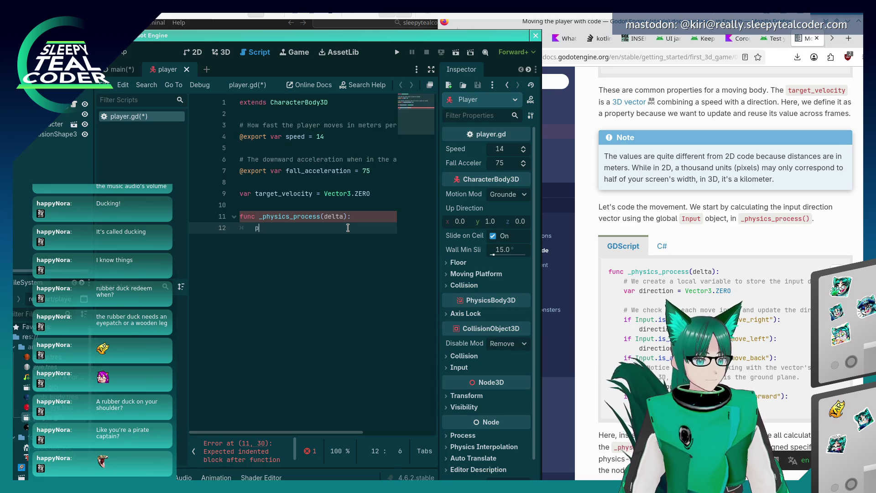
text(ass)
key(BackSpace)
key(BackSpace)
key(BackSpace)
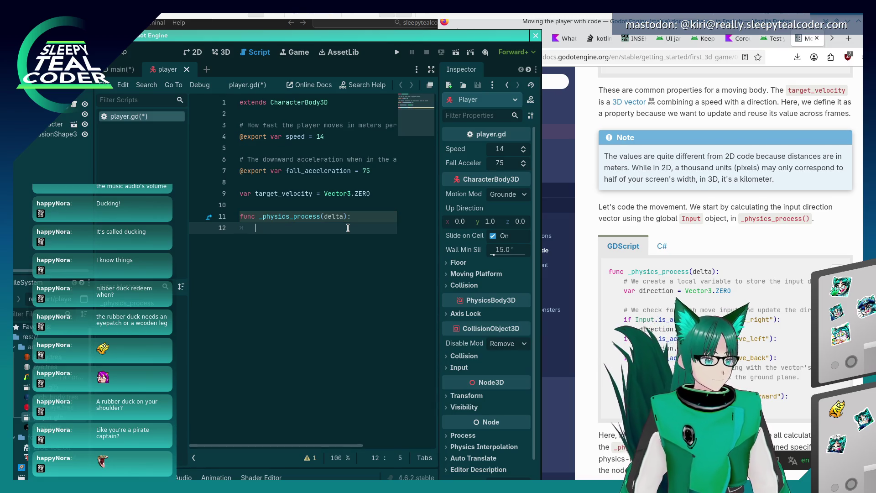
text(# We cr)
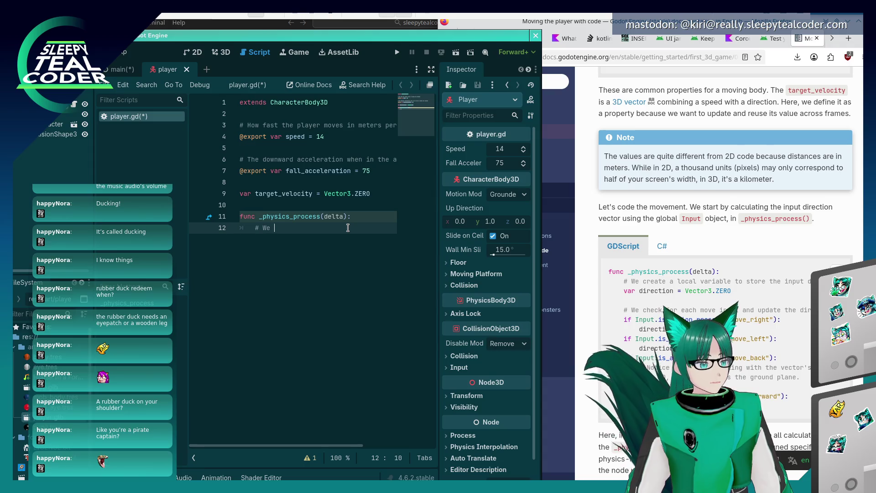
text(eate)
text(local variable to )
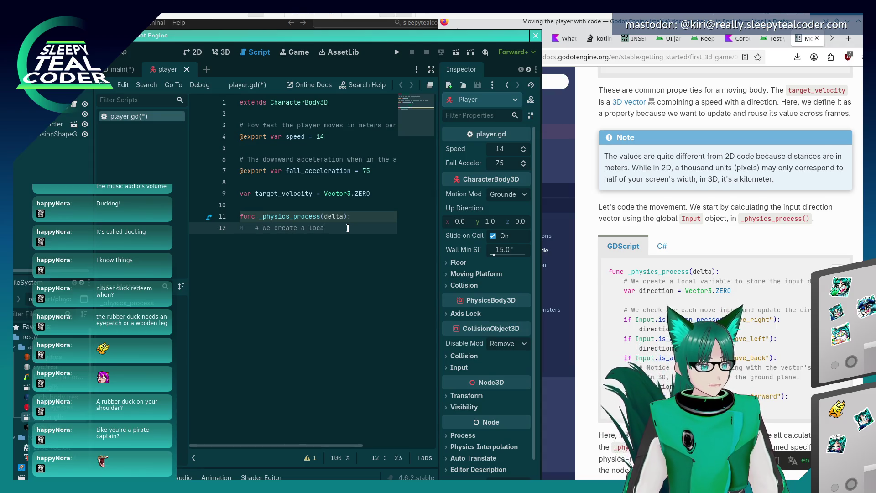
text(store the input dire)
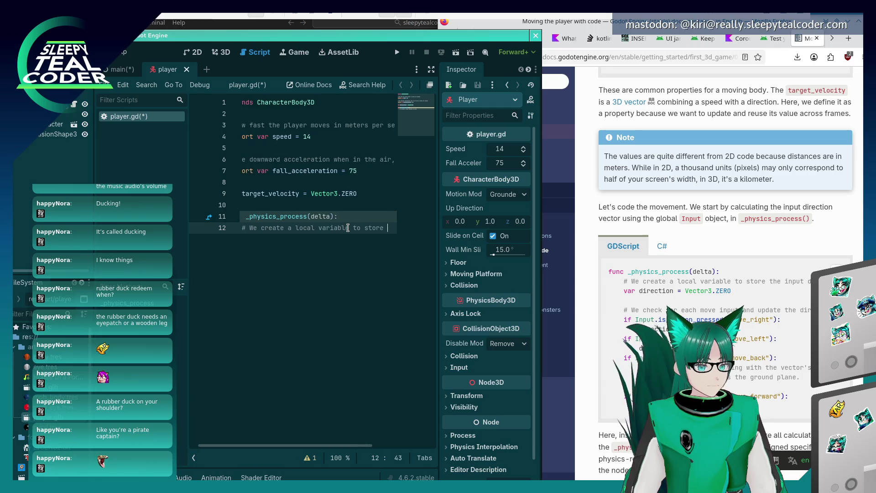
text(ction)
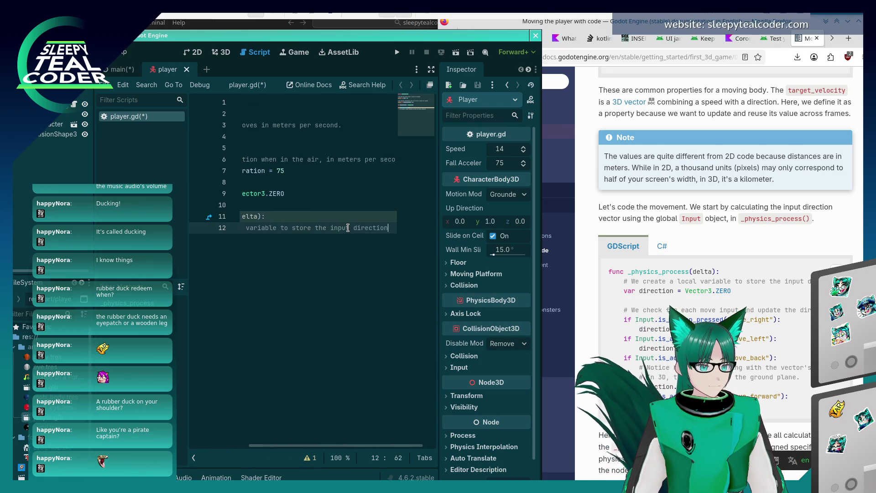
key(Return)
Declare var direction = Vector3.ZERO, correcting the wrong autocomplete result
text(var direction = Vecto)
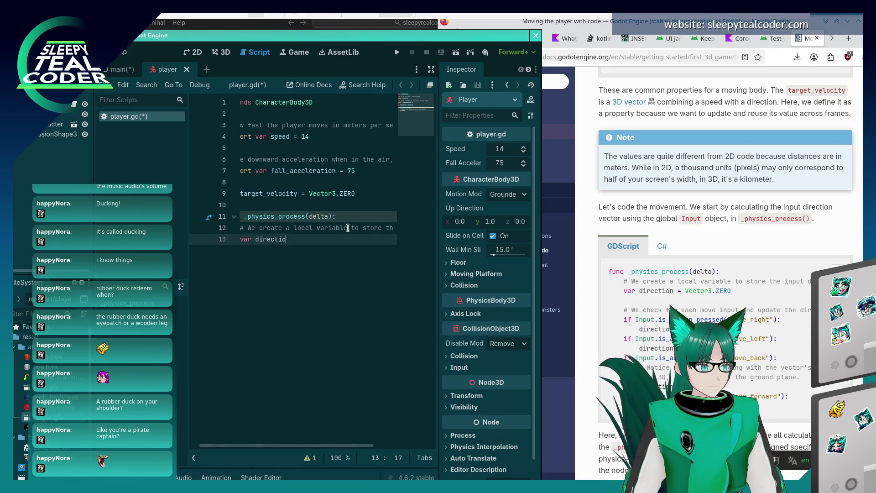
text(r3.ZE)
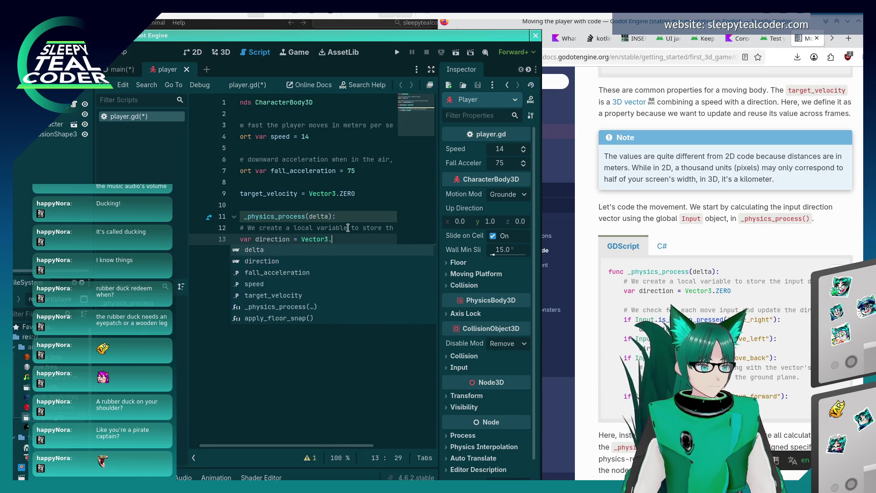
key(Return)
key(Return)
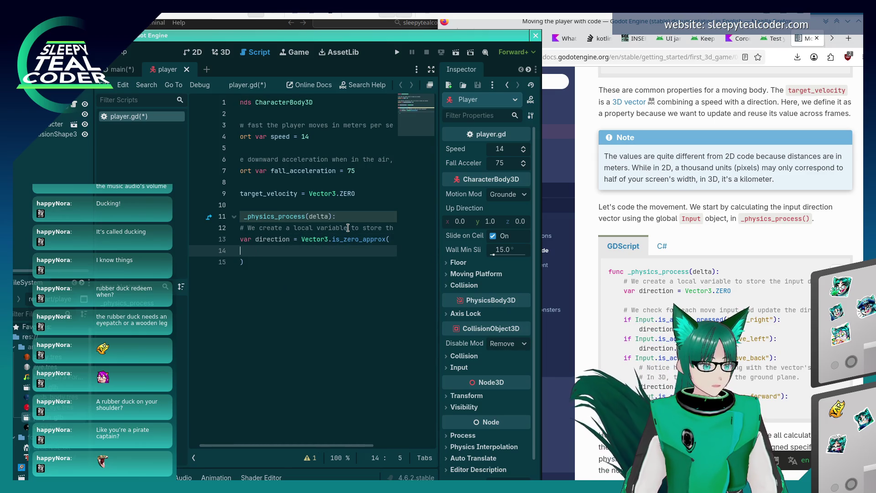
key(shift+Down)
key(shift+End)
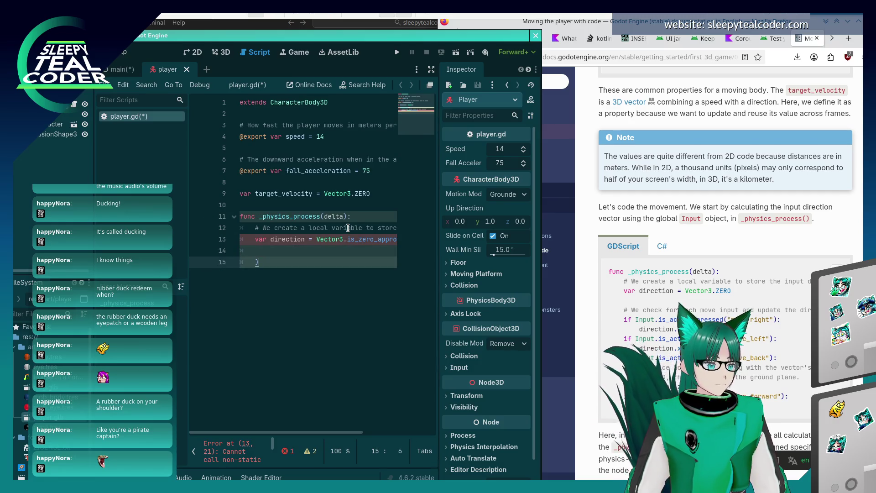
key(BackSpace)
key(Up)
key(Up)
key(End)
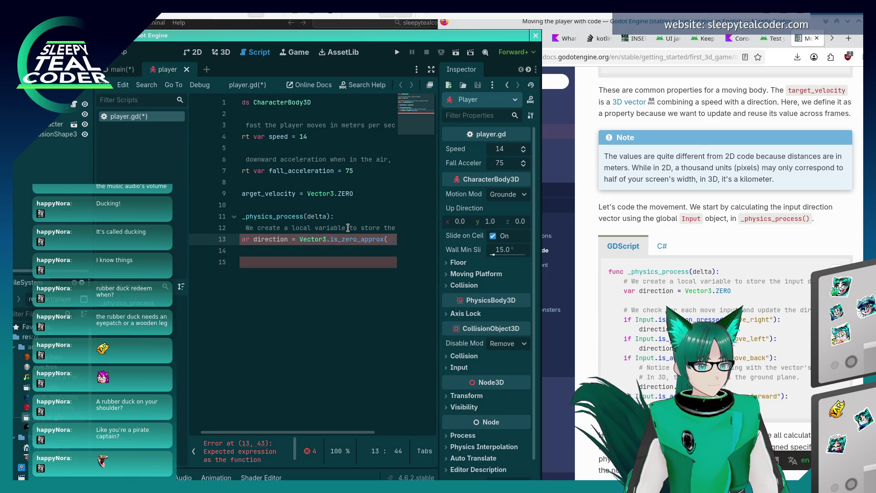
key(BackSpace)
key(BackSpace)
key(BackSpace)
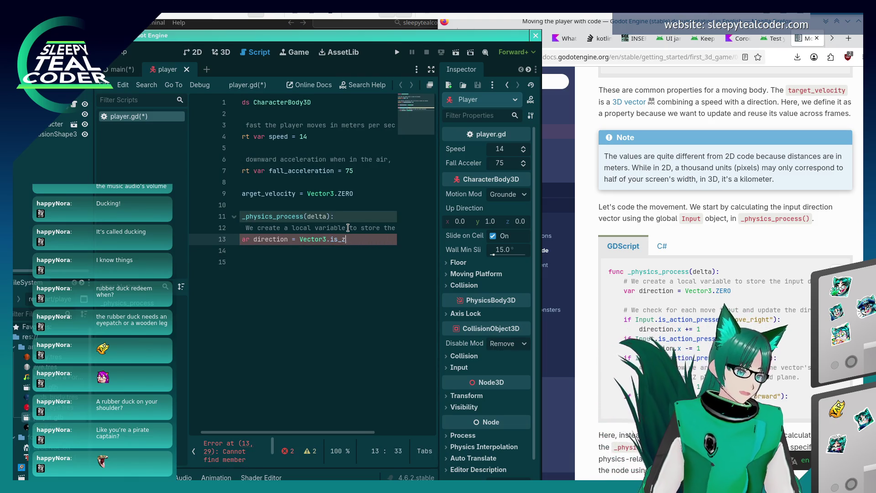
text(ZERO)
key(Return)
key(Return)
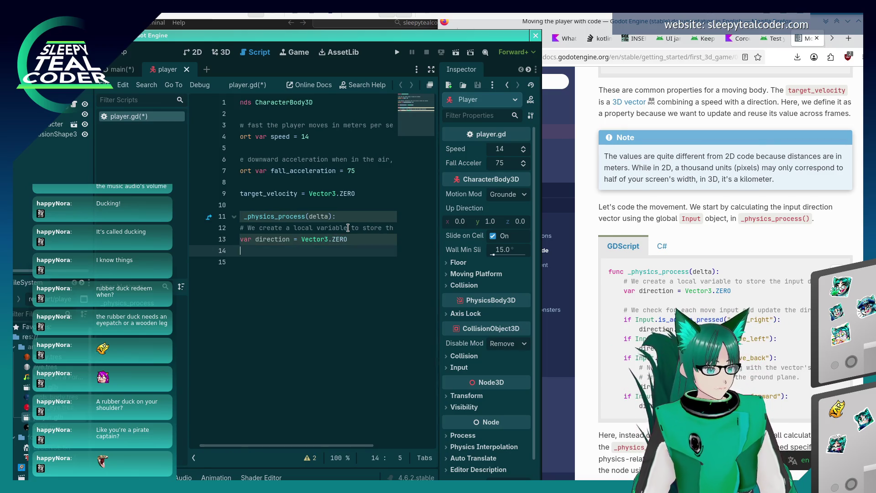
Comment the input checks, add a move_right check adding 1 to direction.x, and begin move_left
text(# We check for each move input and )
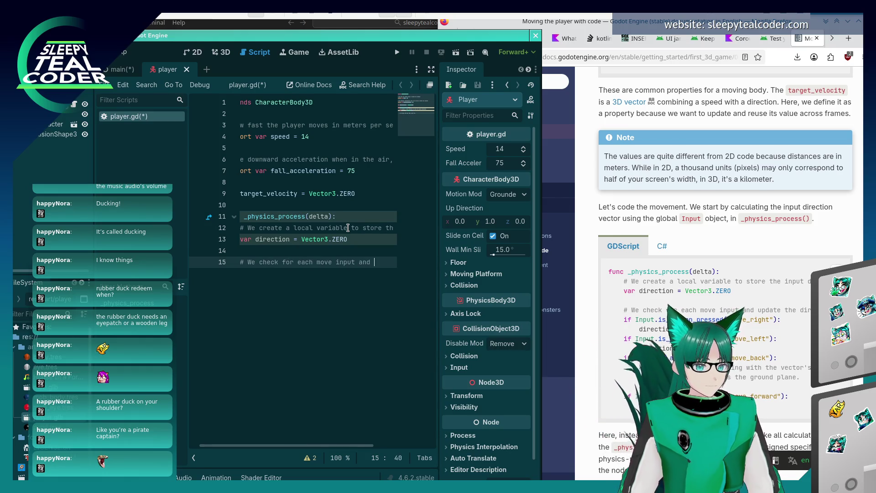
text(update the direction accordingly.)
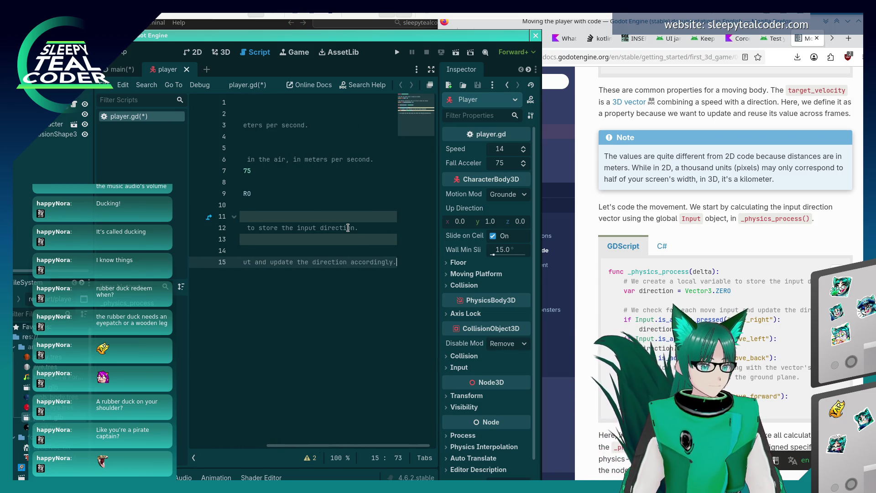
key(Return)
text(If )
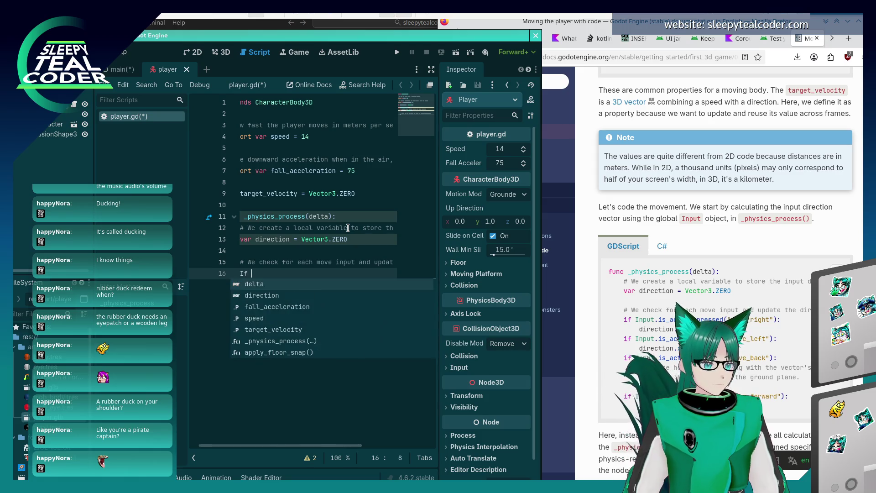
text(Input.is_acti)
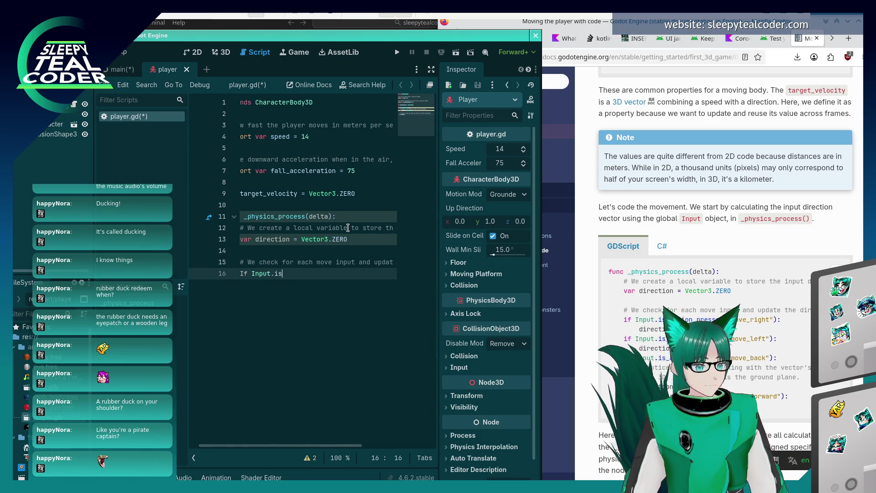
text(on_pressed(")
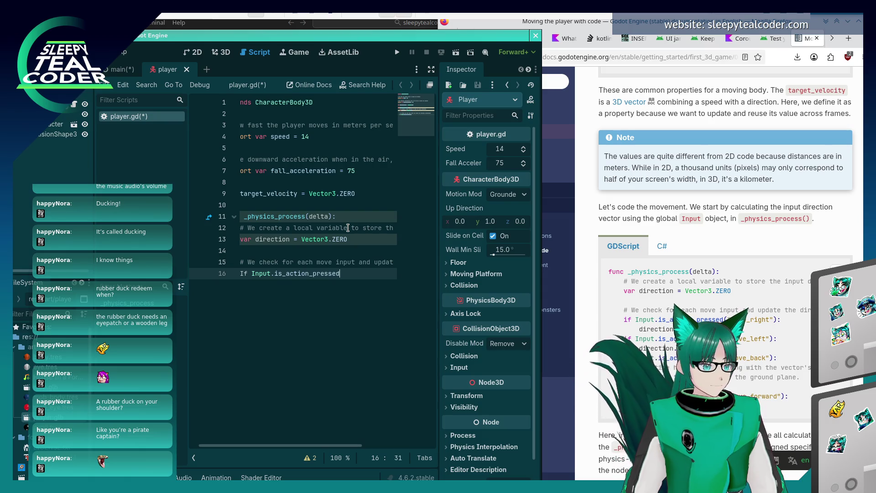
text(move_right"))
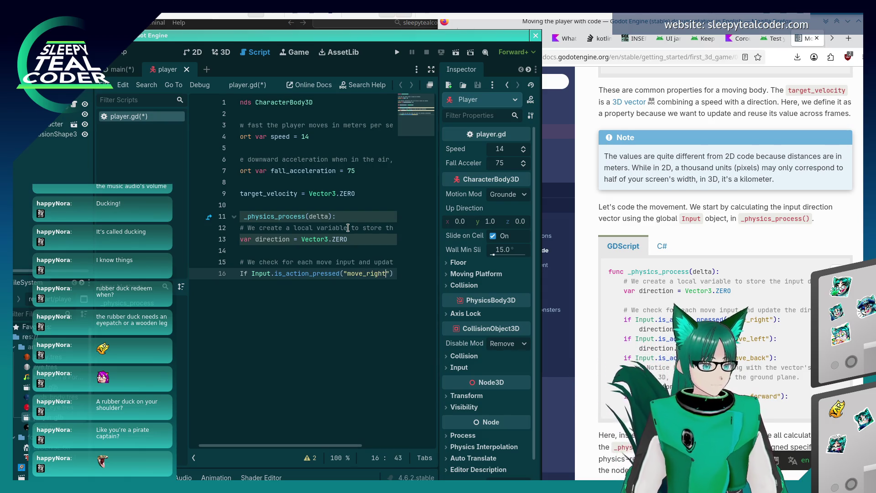
text(:)
key(Return)
text(irection.x )
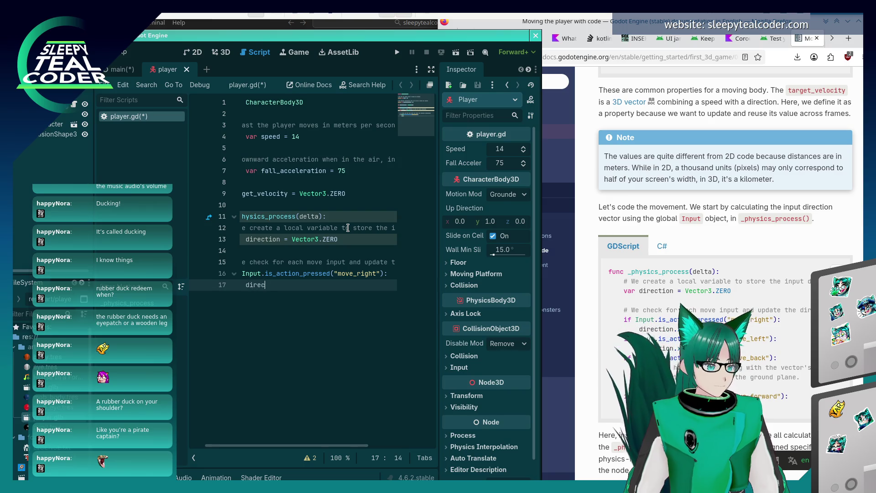
text(+= 1)
key(Return)
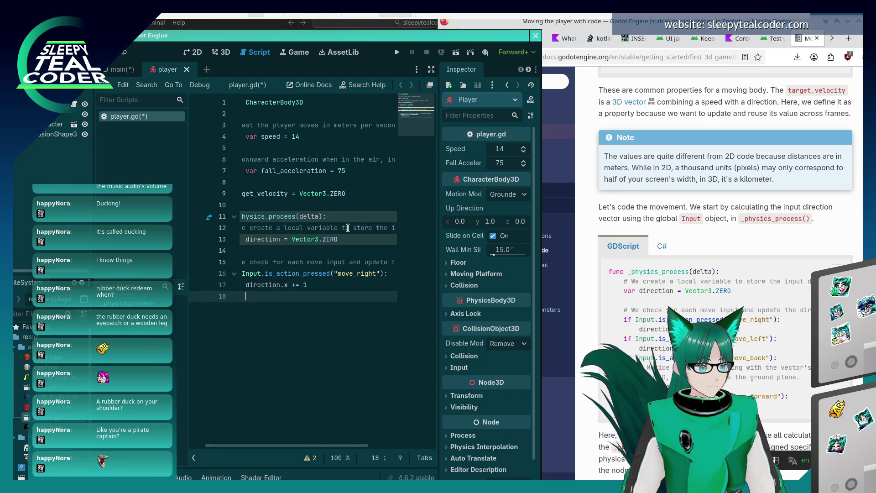
text(f Input.is_acti)
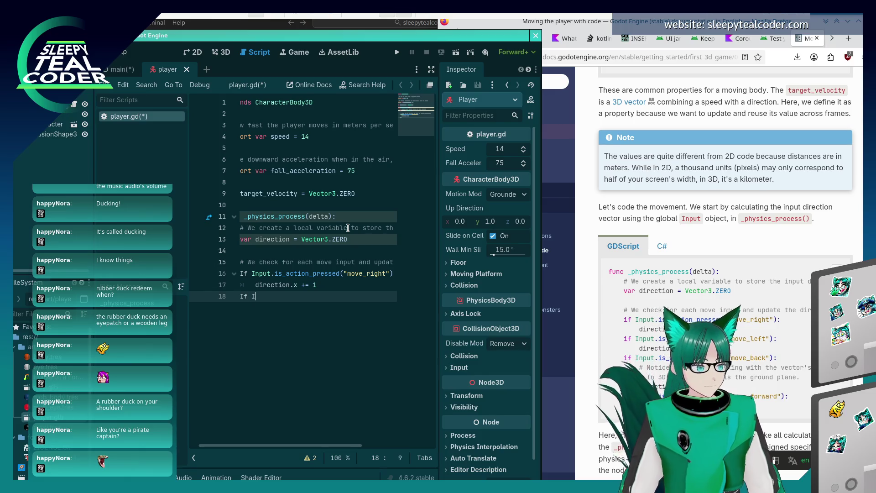
text(on_pressed(")
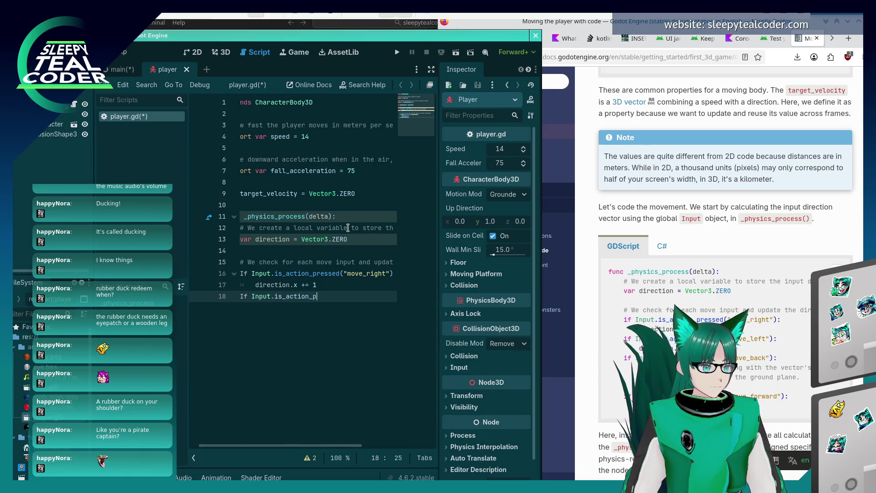
text(move_left"):)
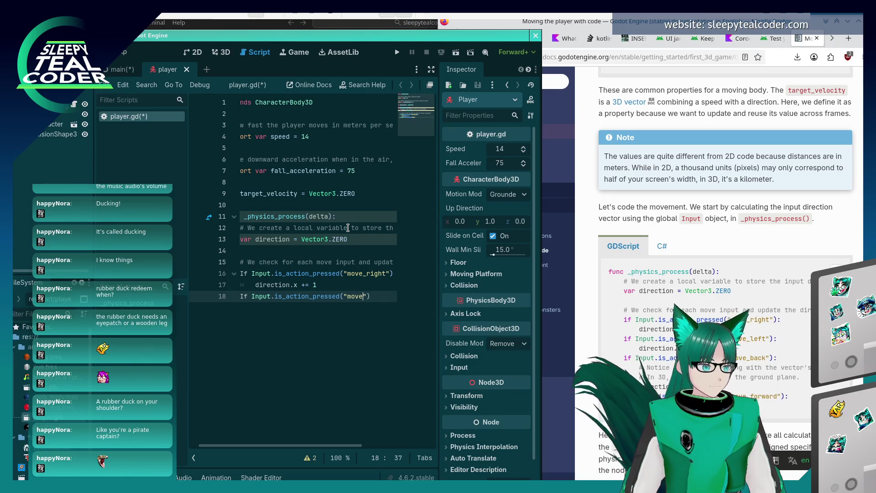
Make the move_left check subtract 1 from direction.x
key(Return)
text(direction.x)
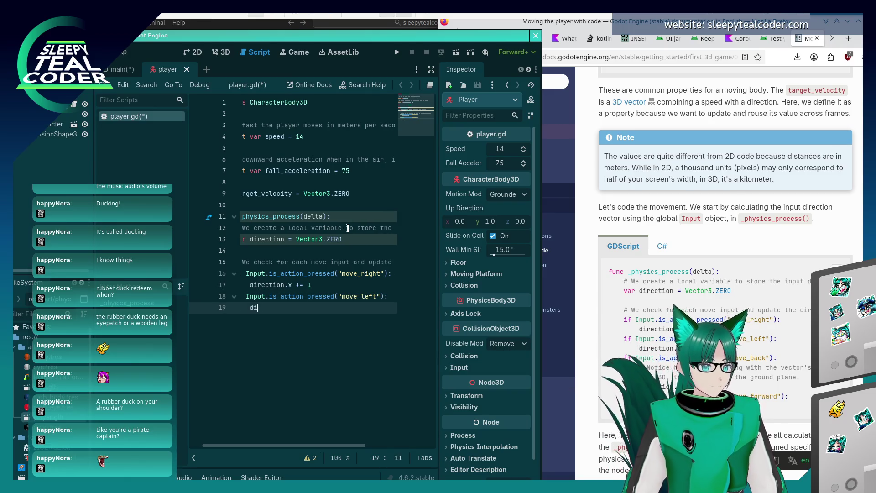
key(BackSpace)
key(BackSpace)
text(-= )
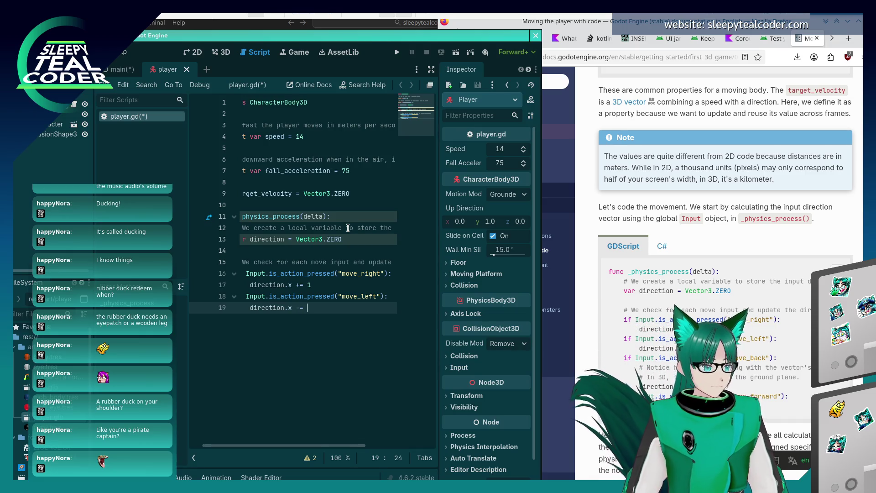
text(1)
key(Return)
key(BackSpace)
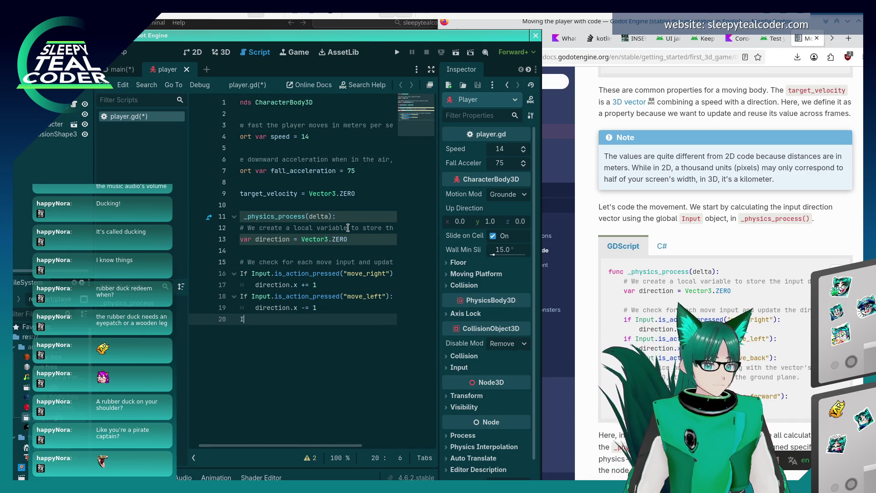
Add the move_back check adding 1 to direction.z, then the move_forward check
text(put.)
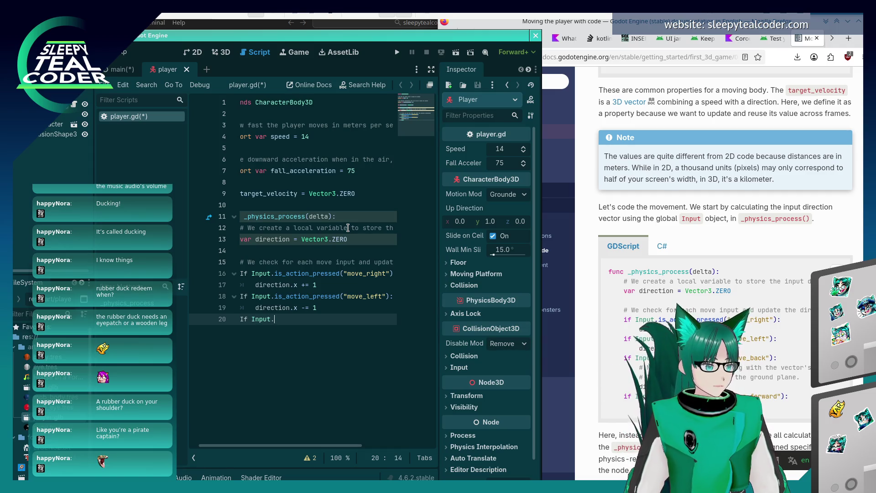
text(is_action_presse)
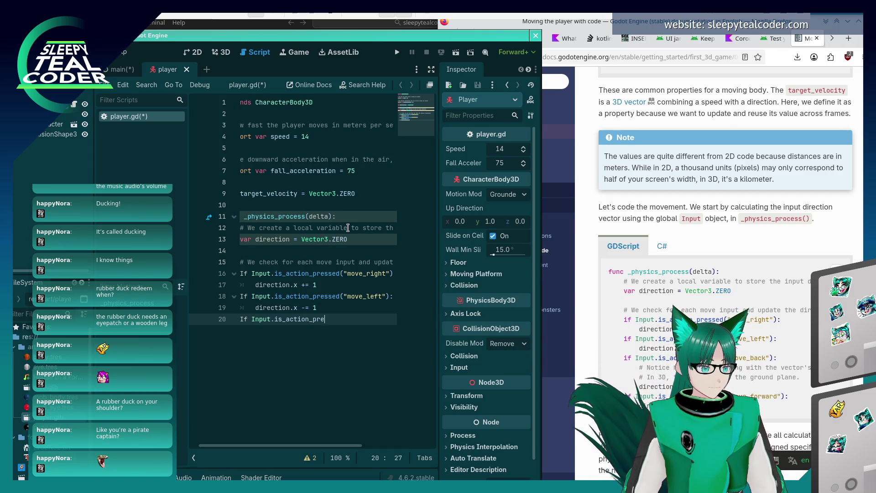
text(d("move_back"))
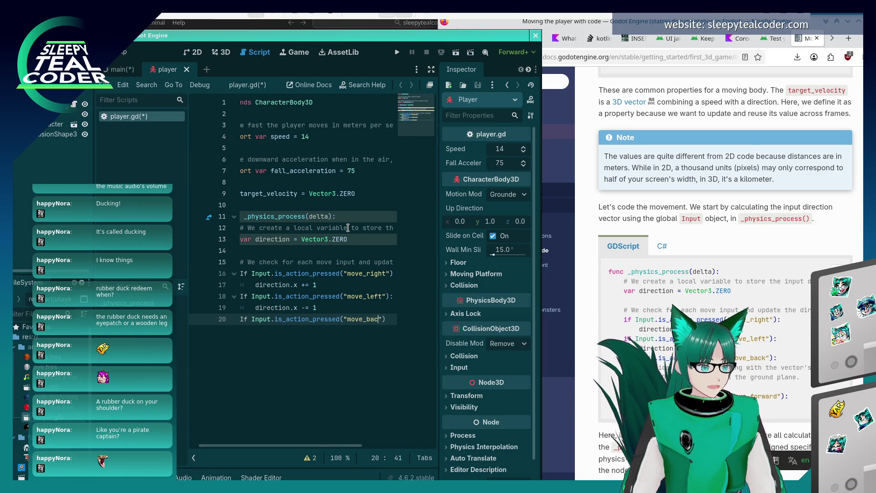
text(:)
key(Return)
text(direction.z += )
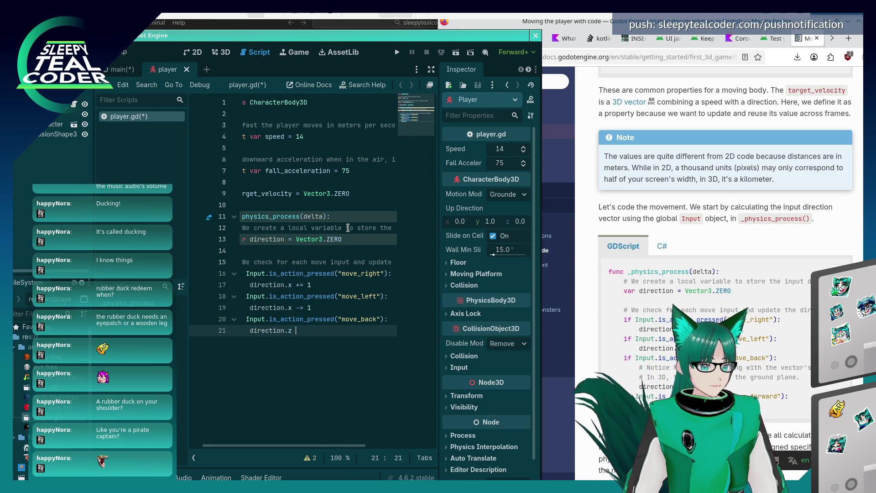
text(1)
key(Return)
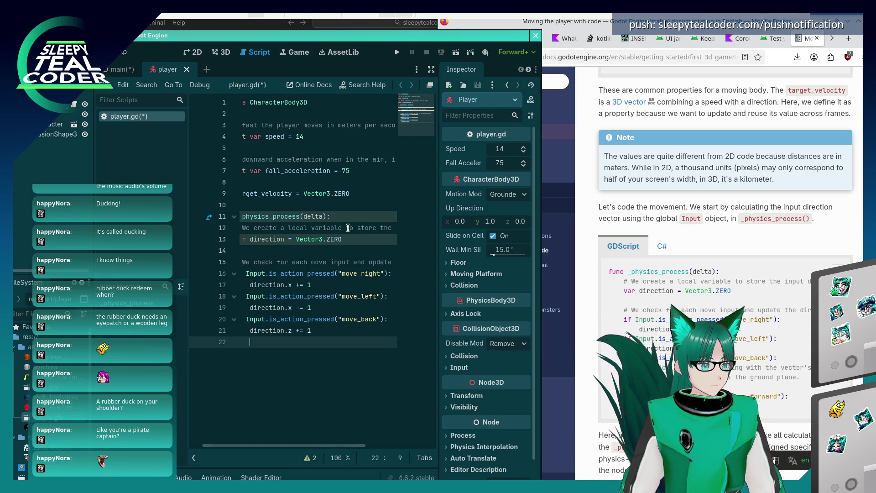
key(BackSpace)
text(If Input.ios)
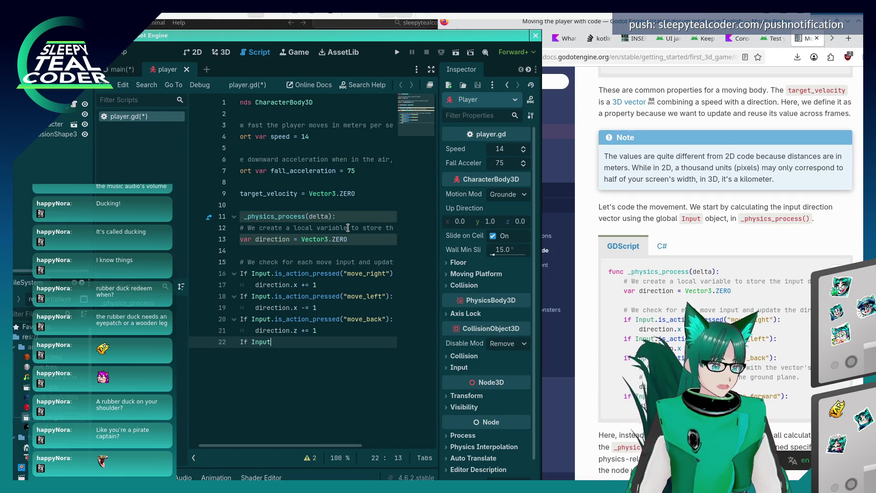
text(_action_pressed)
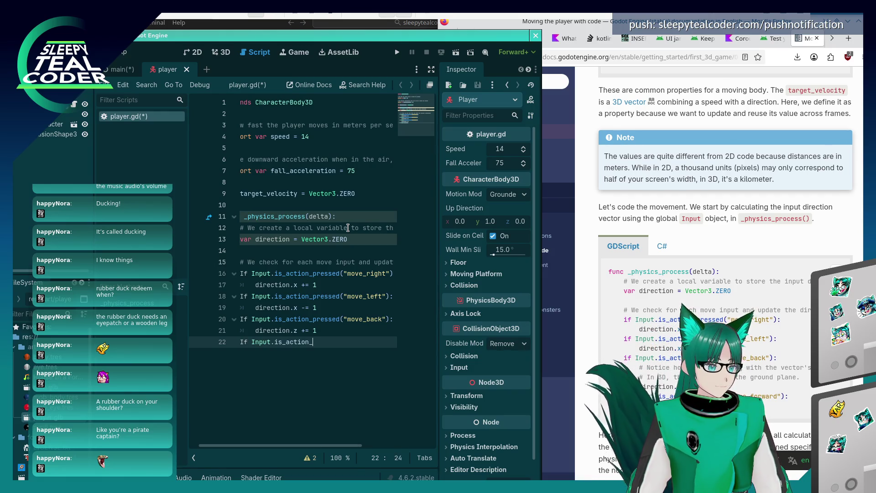
text(("move_forward)
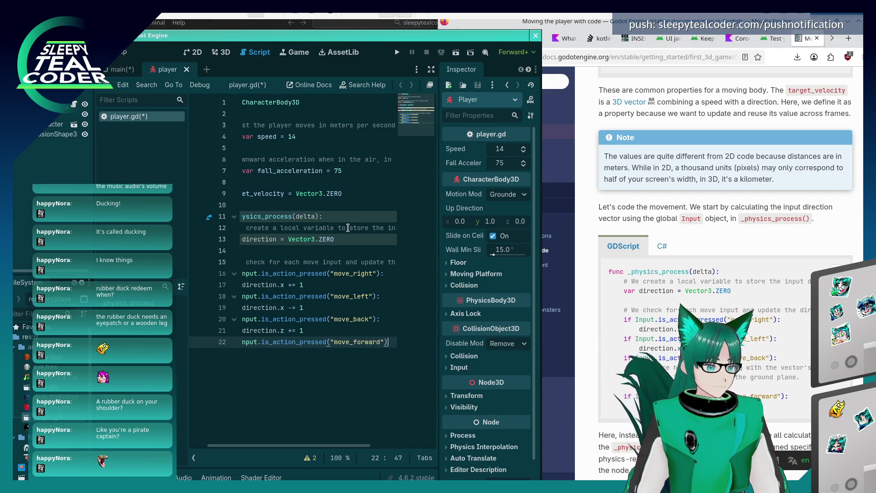
text("):)
key(Return)
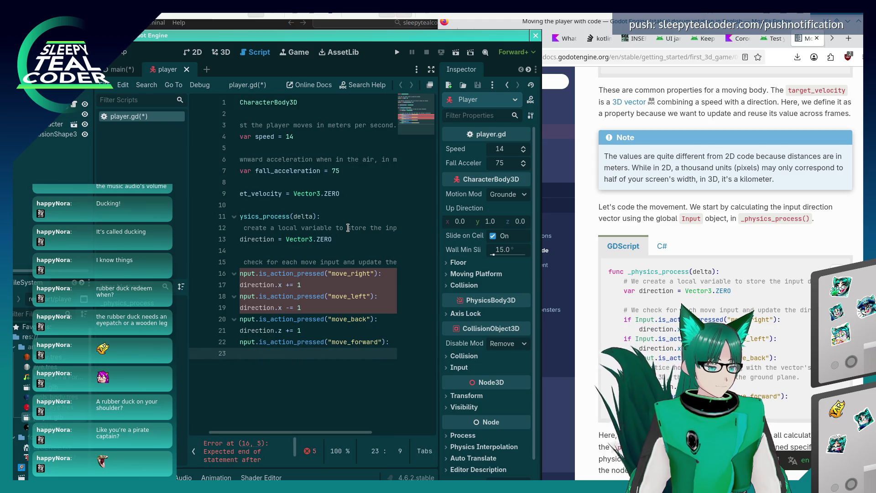
Change the capital 'If' to lowercase 'if' on all four input checks
key(Home)
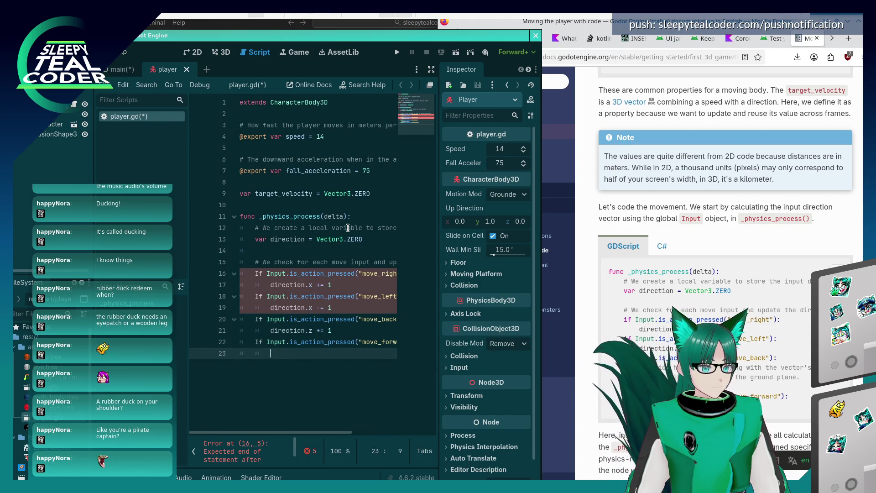
key(Up)
key(Delete)
text(i)
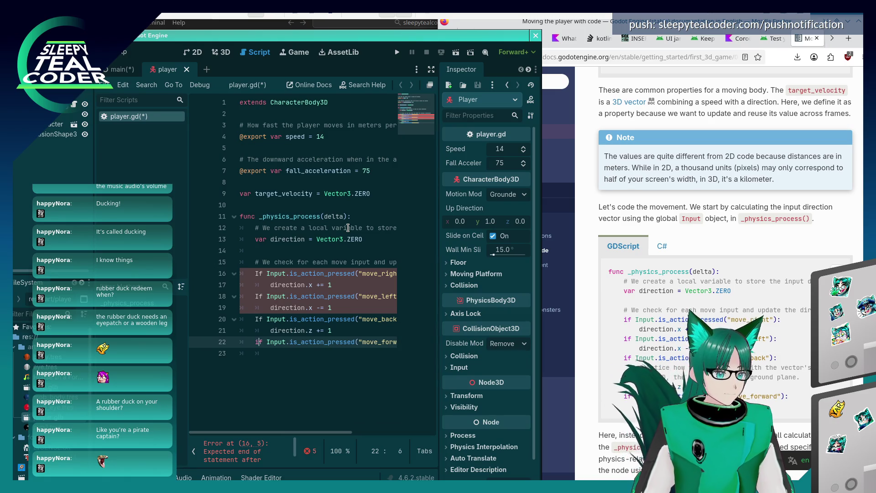
key(Up)
key(Up)
key(BackSpace)
text(i)
key(Up)
key(Up)
key(BackSpace)
text(i)
key(Up)
key(Up)
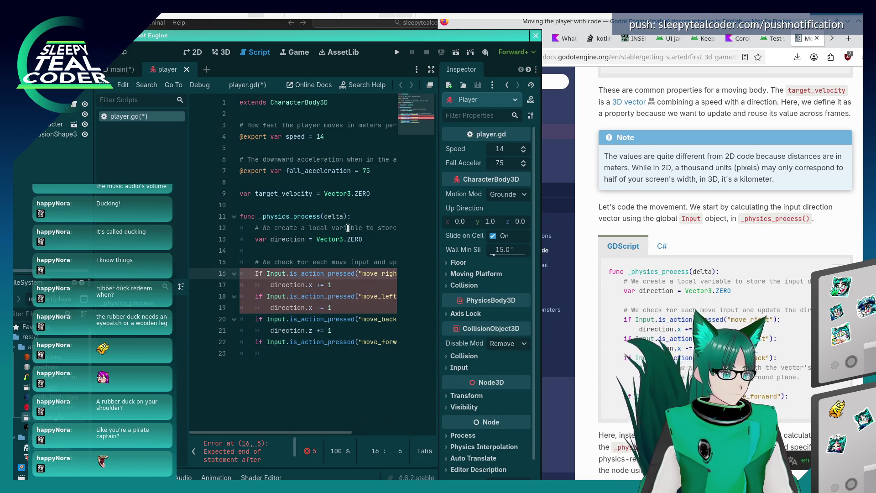
key(BackSpace)
text(i)
Make move_forward subtract 1 from direction.z and save player.gd
key(Down)
key(Down)
key(Down)
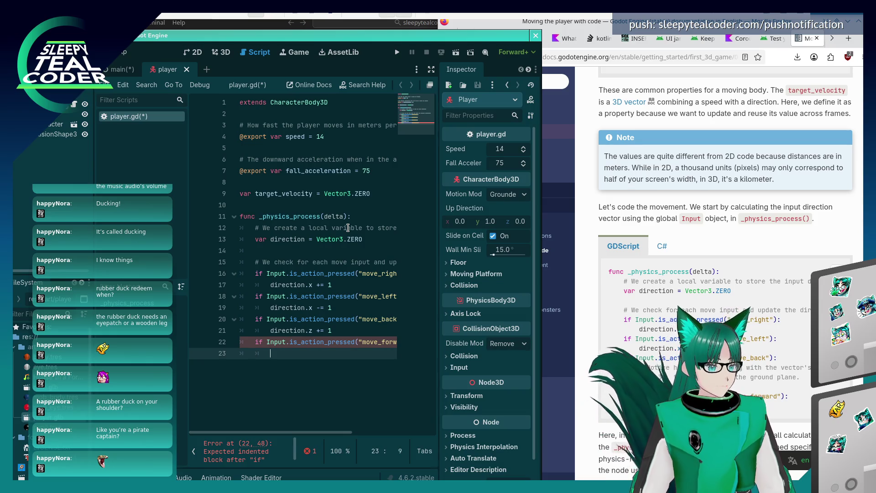
text(direction.z)
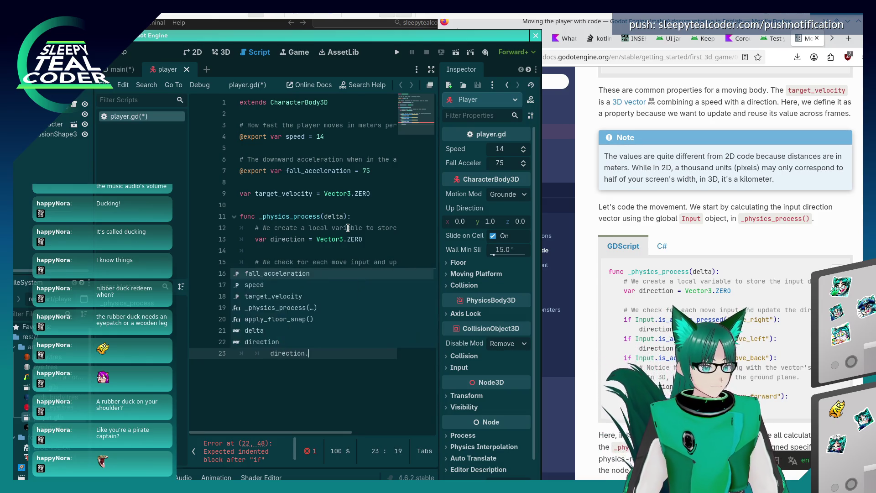
text( -= 1)
key(ctrl+s)
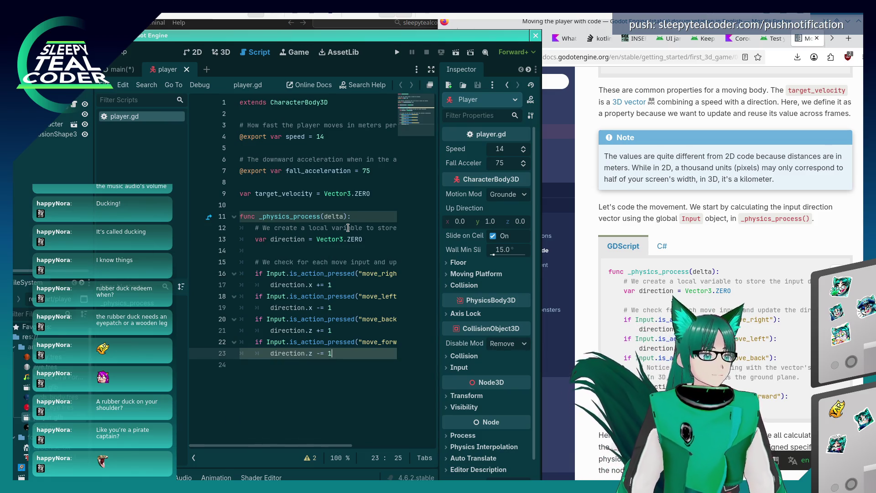
key(Up)
key(Up)
key(Up)
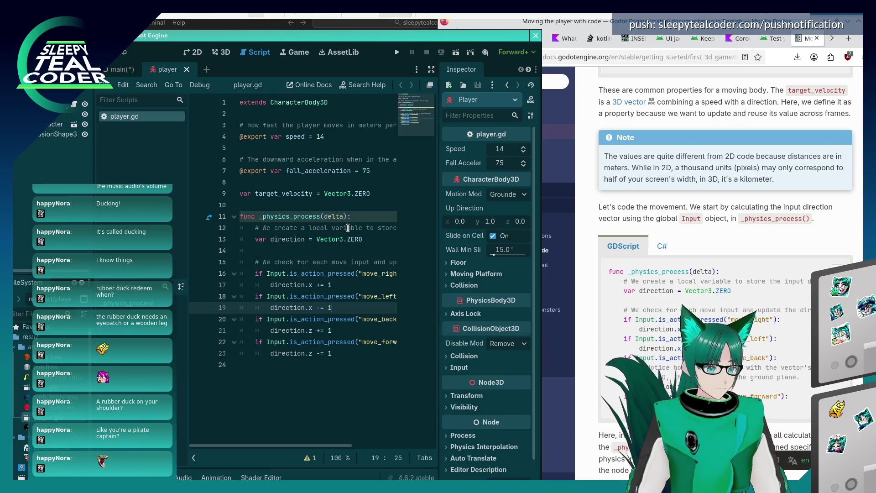
key(End)
Add comments about the vector's x and z axes and the XZ ground plane, then maximize the docs
key(Return)
text(#)
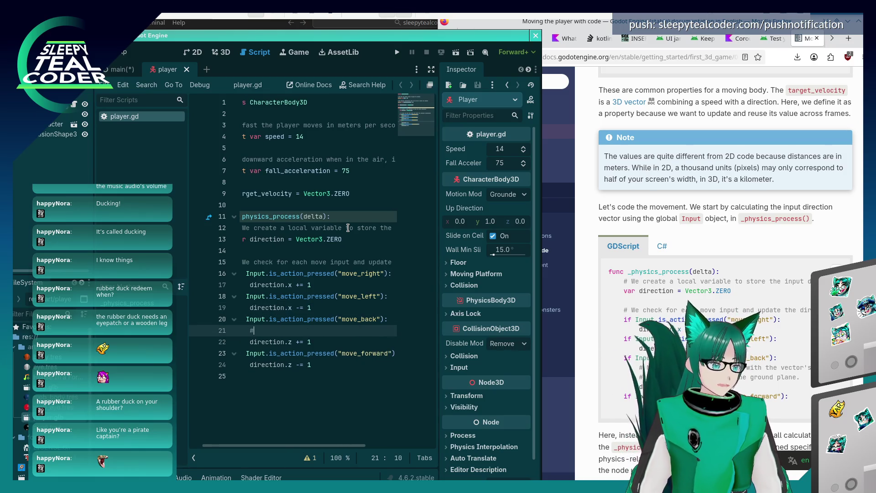
text(otice how we ar)
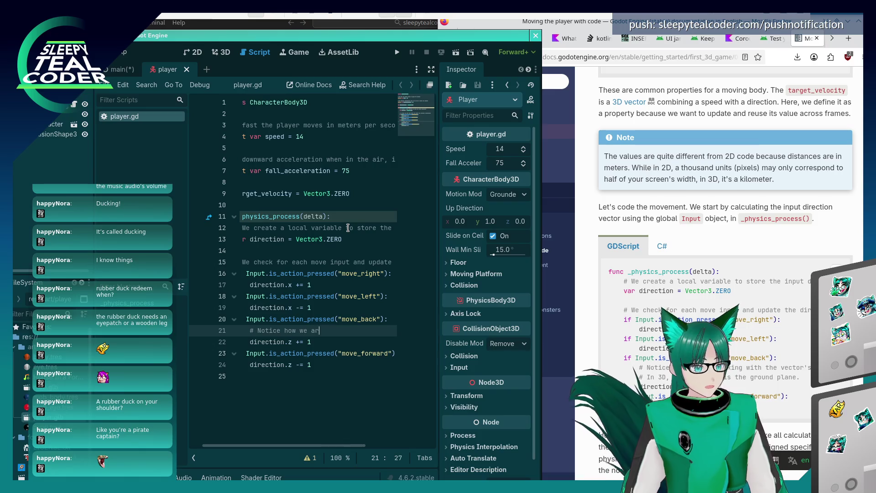
text(working with the vecto)
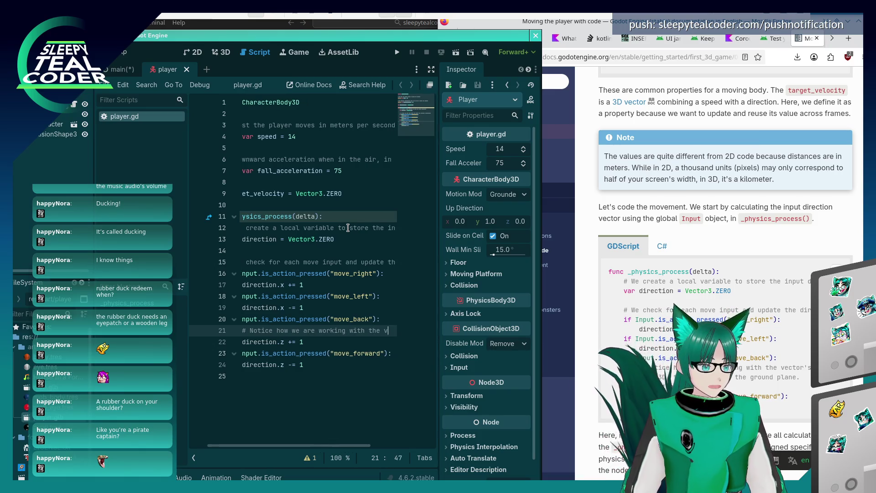
text(r's x and z axis.)
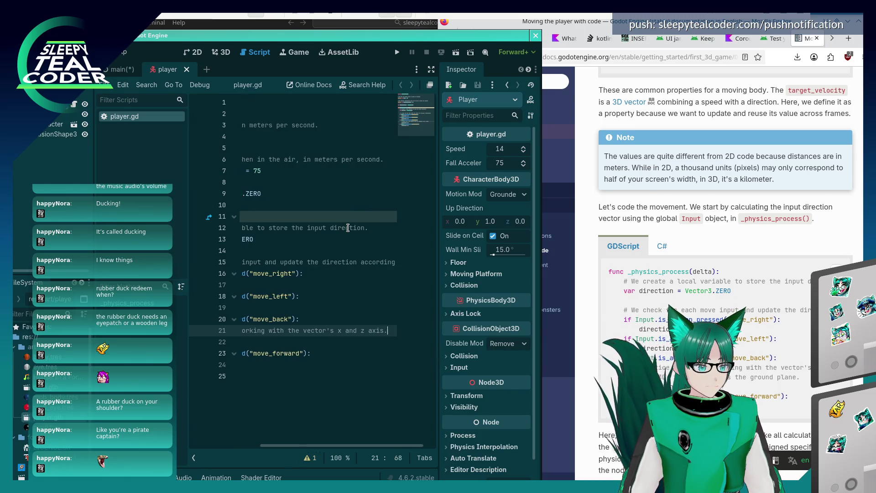
key(Return)
text(# In 3D,)
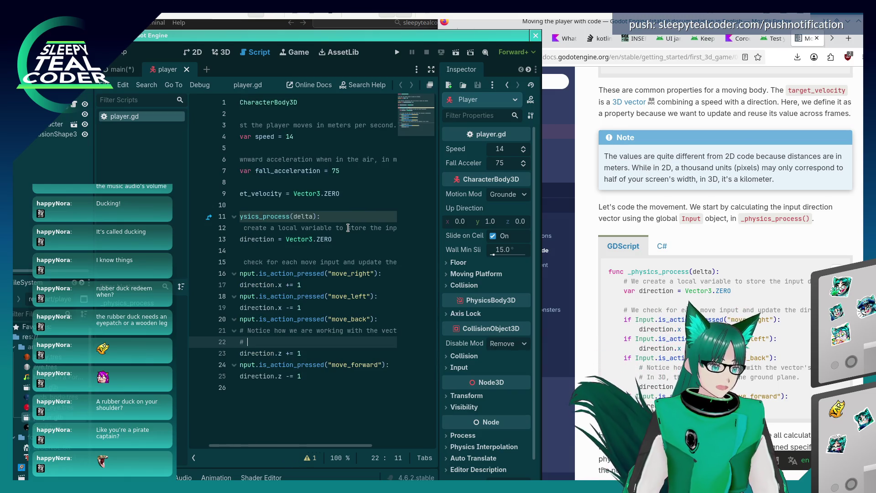
text( the XZ plane )
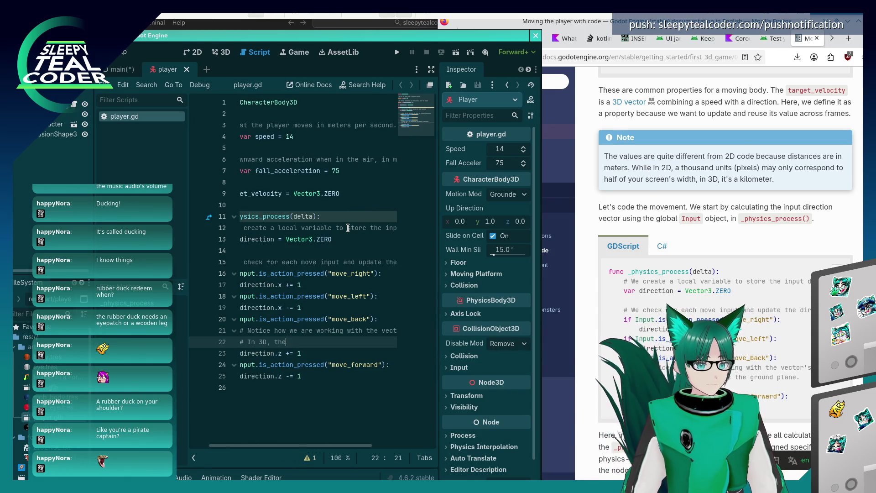
text(is the ground plane.)
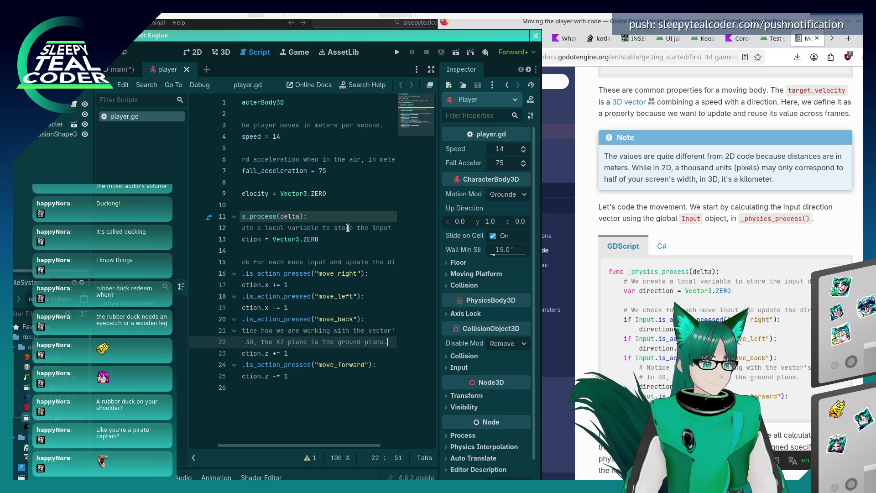
key(Home)
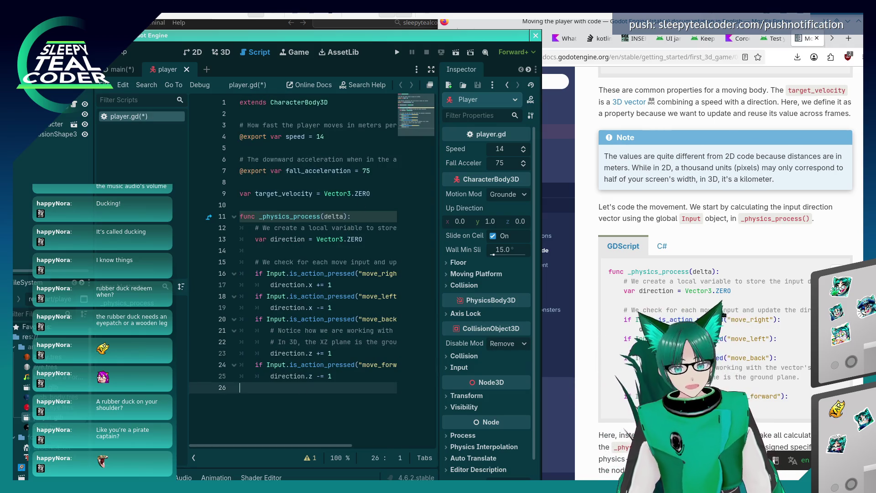
key(super+Down)
key(super+Up)
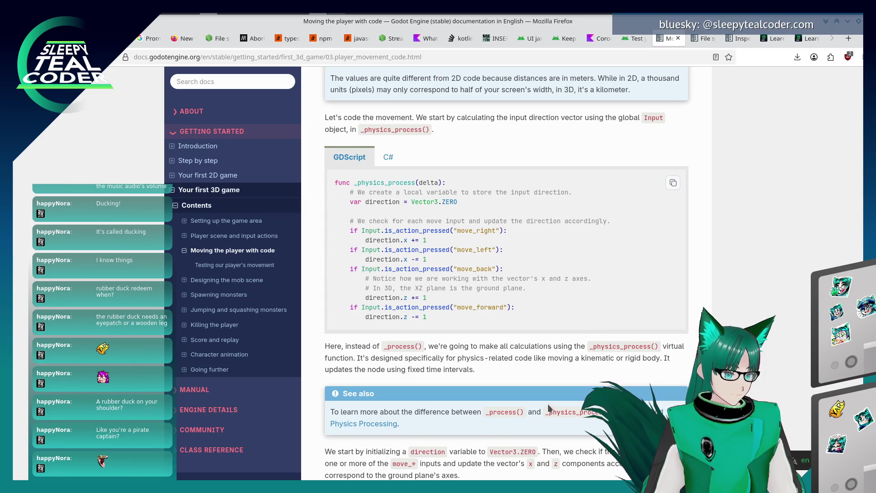
Scroll the docs to the code normalizing direction and setting $Pivot.basis with Basis.looking_at
scroll(543, 405, down, 3)
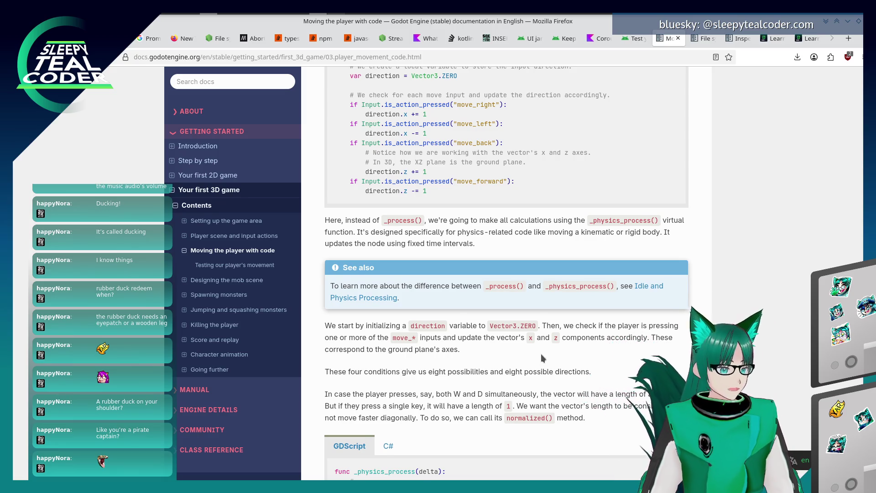
scroll(542, 358, down, 3)
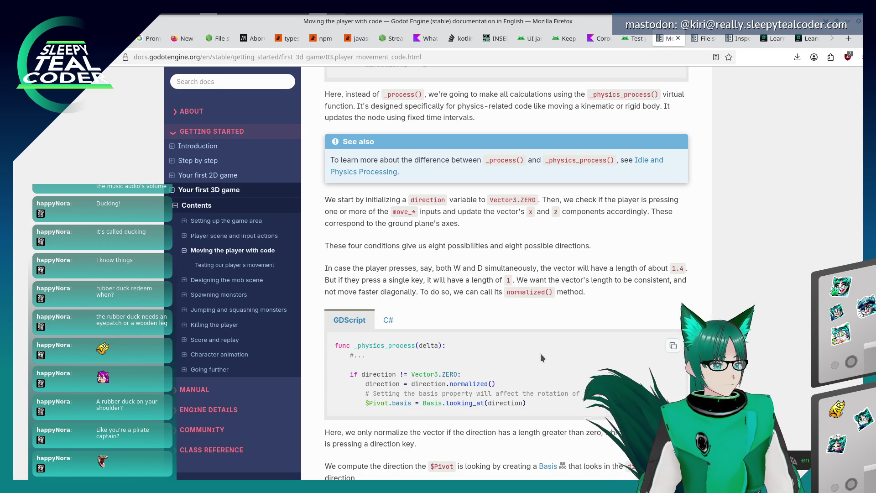
scroll(540, 353, down, 5)
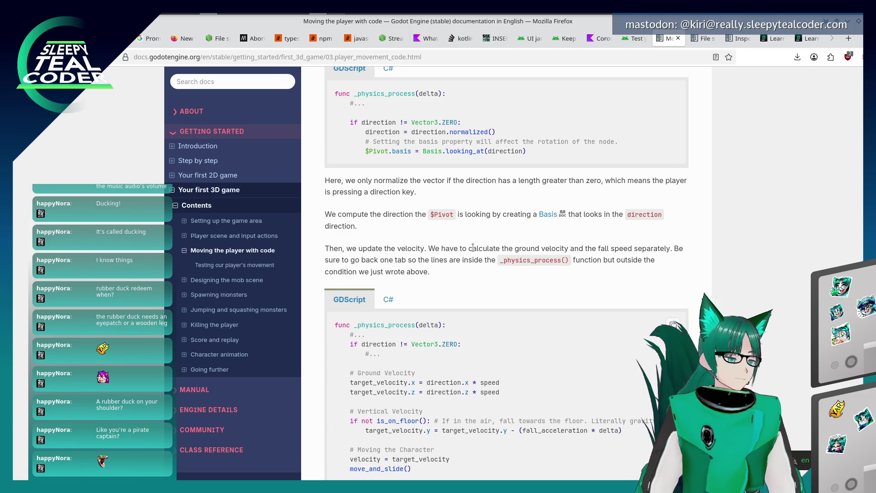
scroll(483, 262, up, 3)
key(alt+Tab)
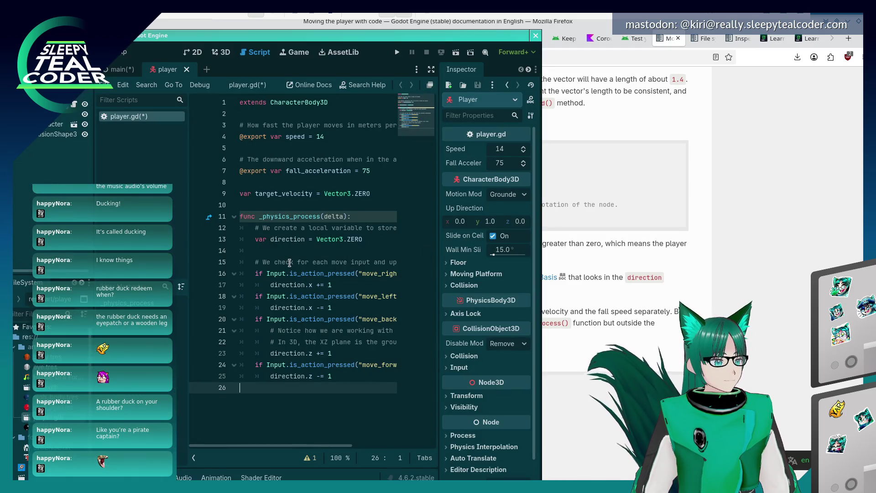
Add a blank line after the direction variable while comparing the script with the docs
click(293, 250)
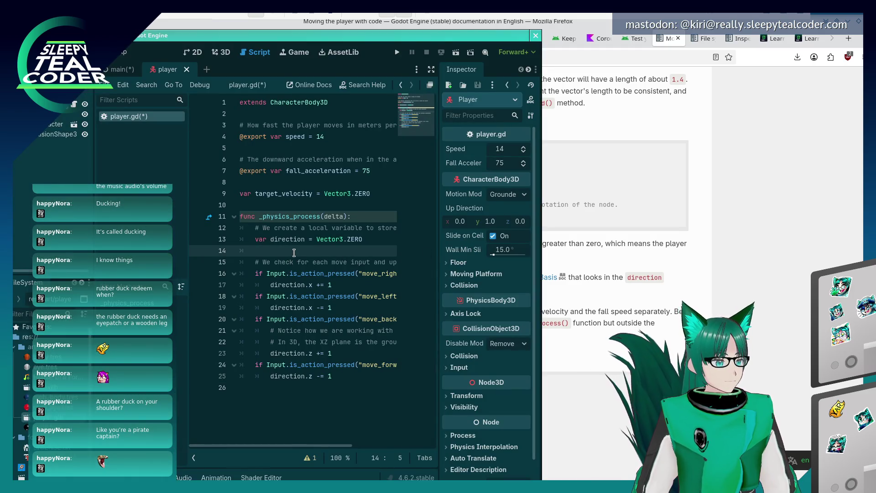
key(alt+Tab)
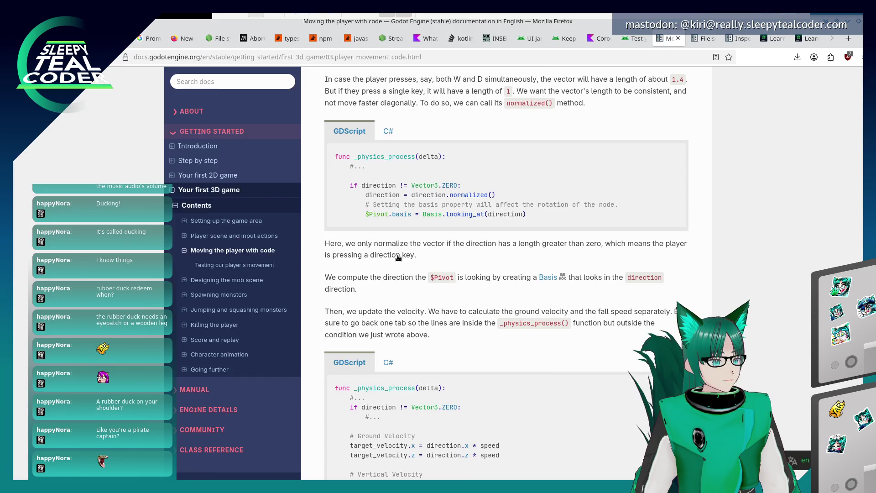
key(alt+Tab)
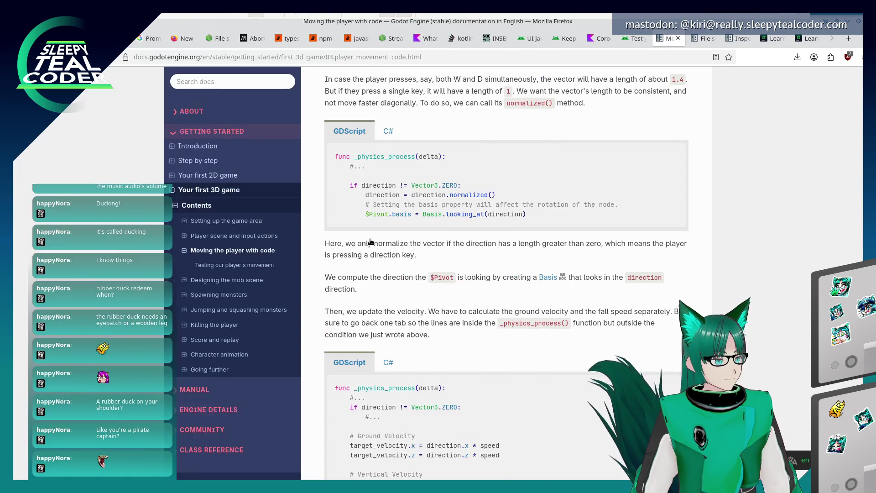
key(alt+Tab)
key(alt+Tab)
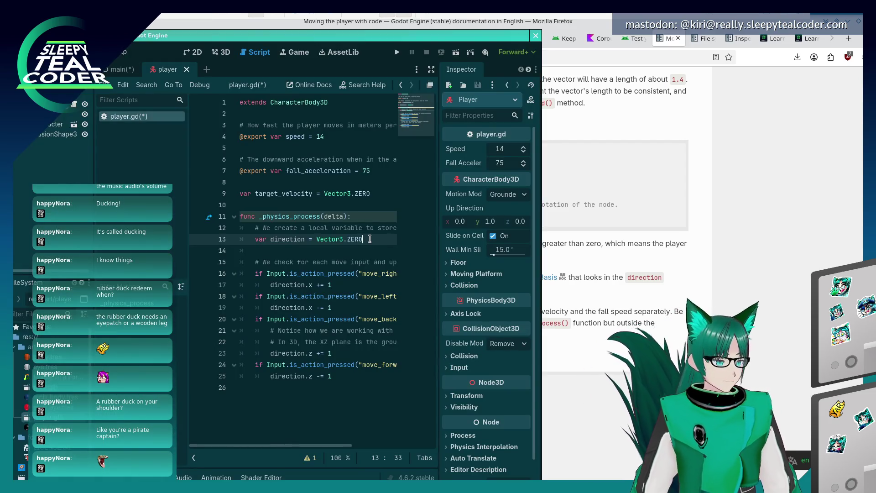
key(Return)
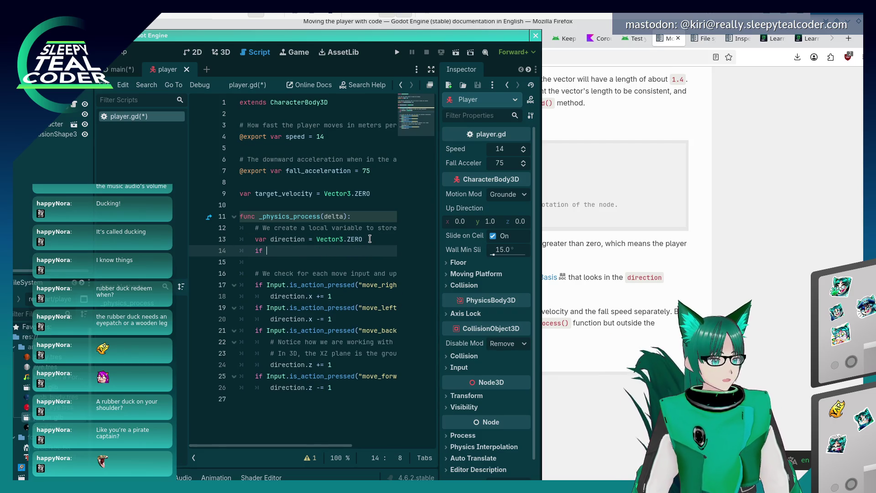
key(alt+Tab)
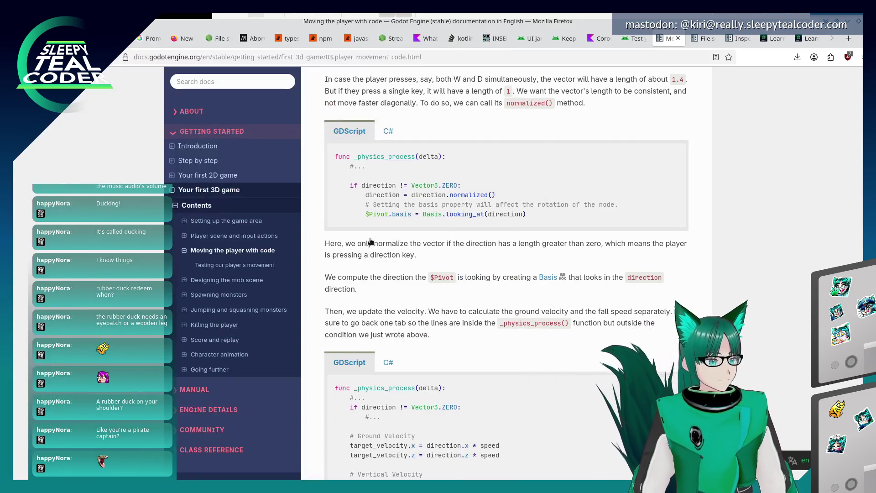
scroll(369, 223, down, 3)
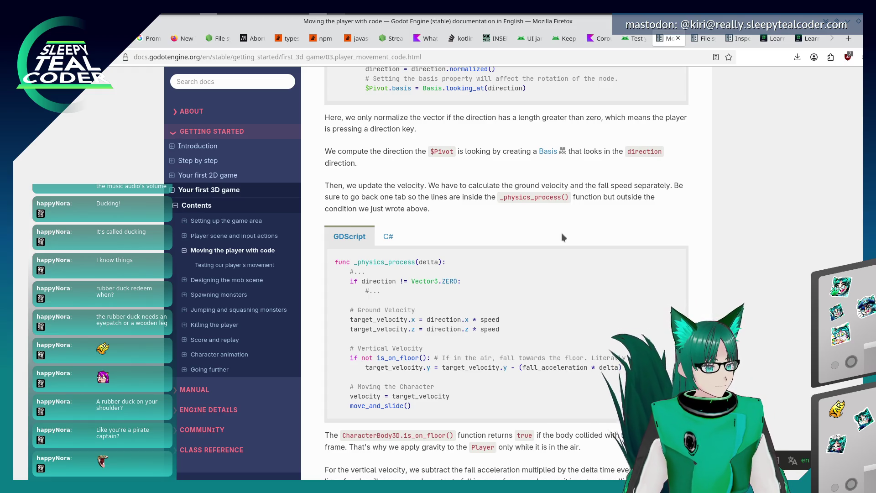
key(alt+Tab)
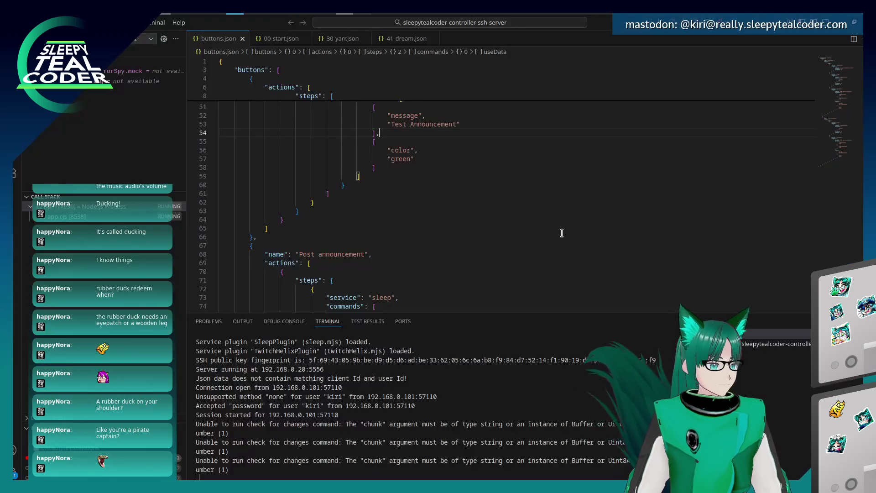
key(alt+Tab)
key(alt+Tab)
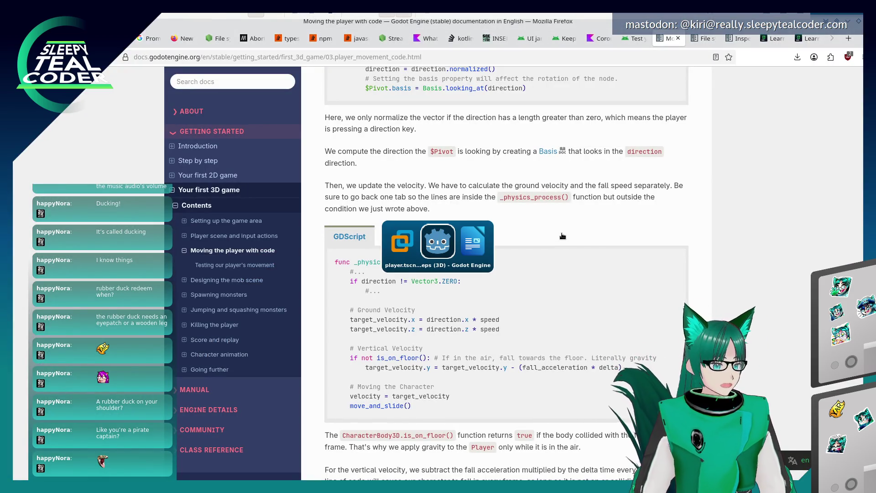
scroll(552, 259, up, 2)
scroll(547, 276, up, 2)
key(alt+Tab)
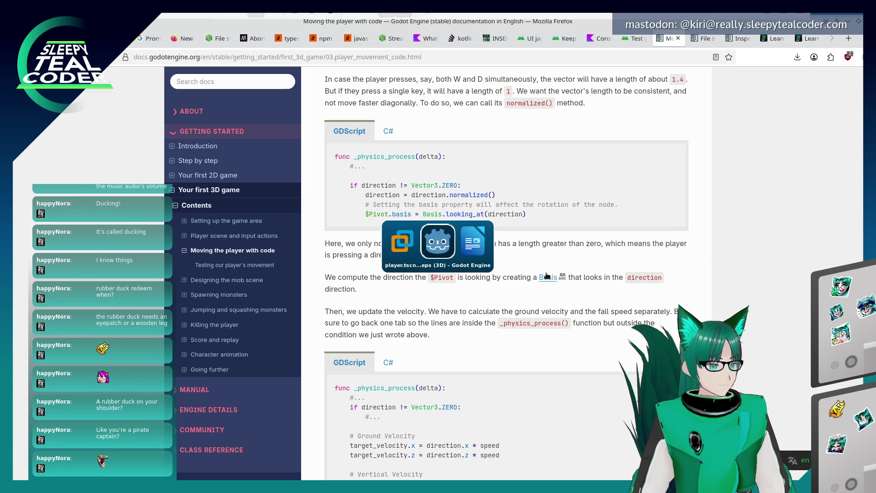
key(alt+Tab)
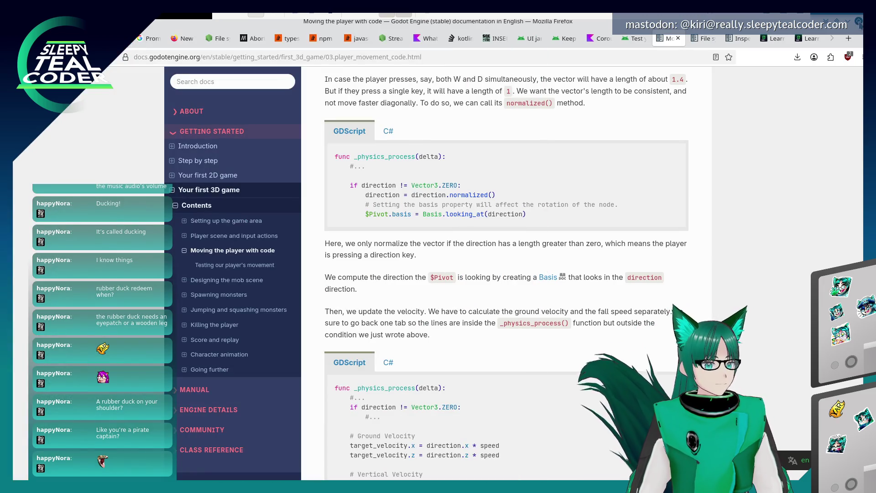
Tile the docs into the right half and return to the script at line 27
key(super+Right)
key(super+Up)
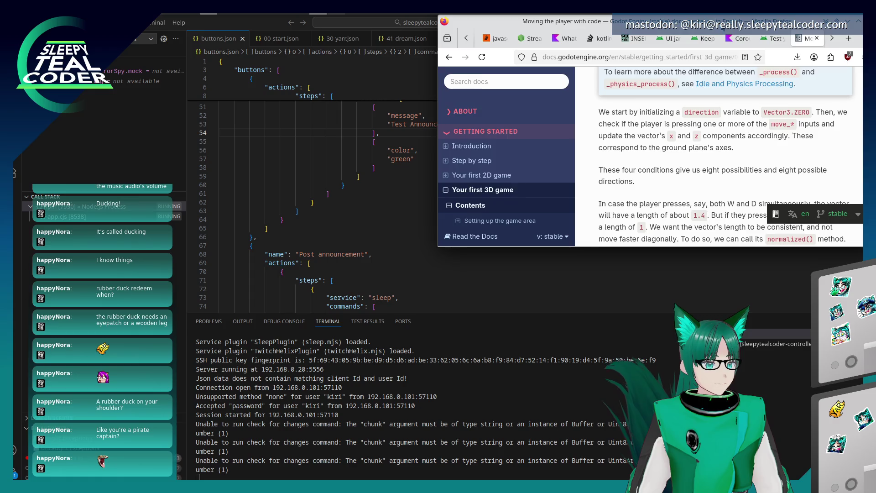
key(super+Down)
key(alt+Tab)
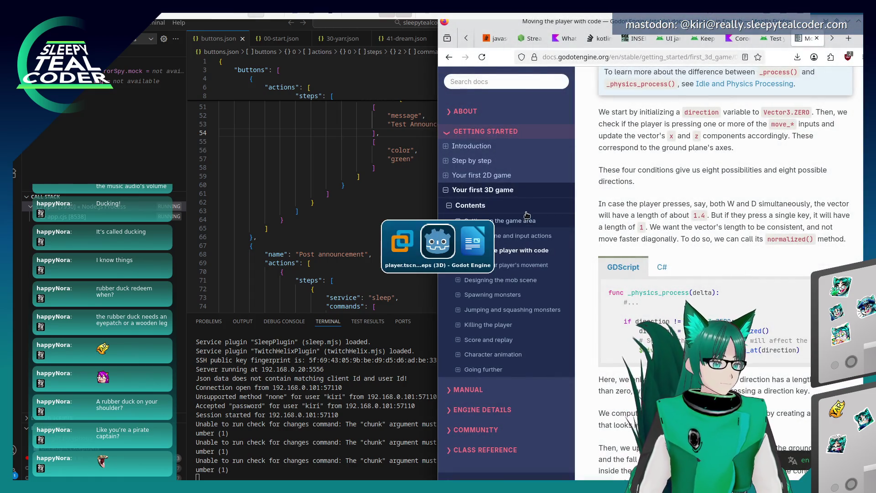
click(287, 411)
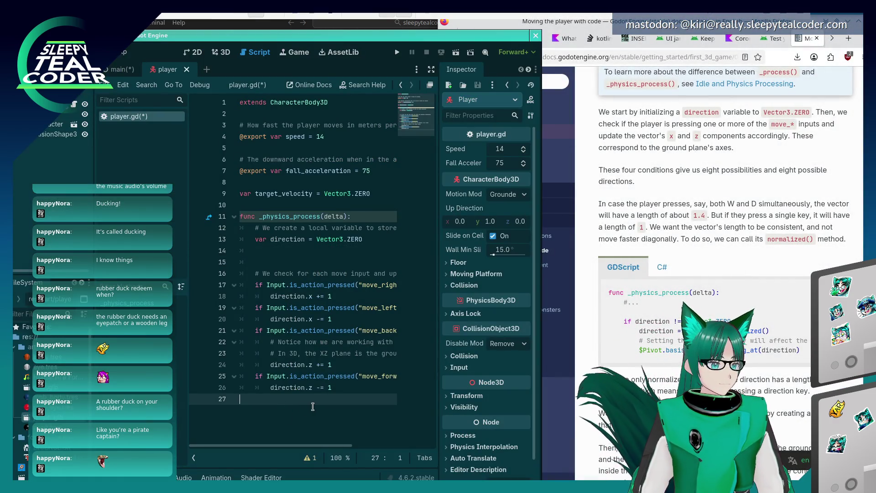
Add an if direction != Vector3.ZERO: block that sets direction = direction.normalized()
key(Return)
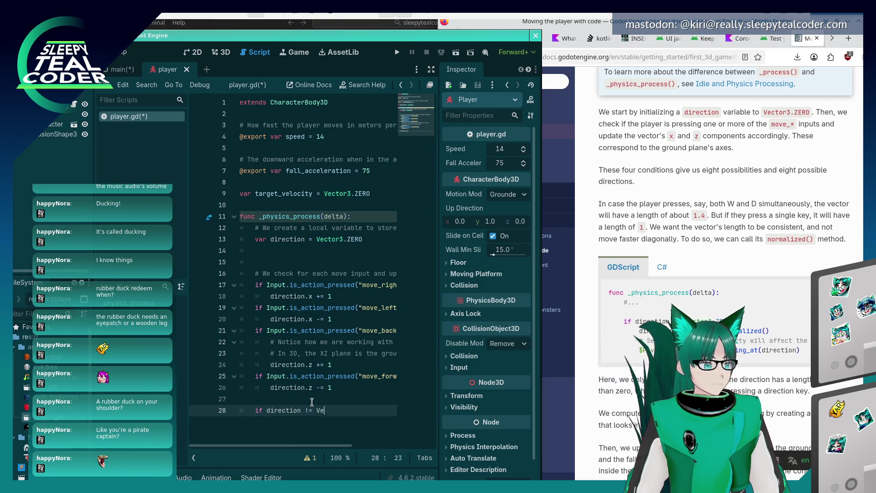
text(ERO)
key(Return)
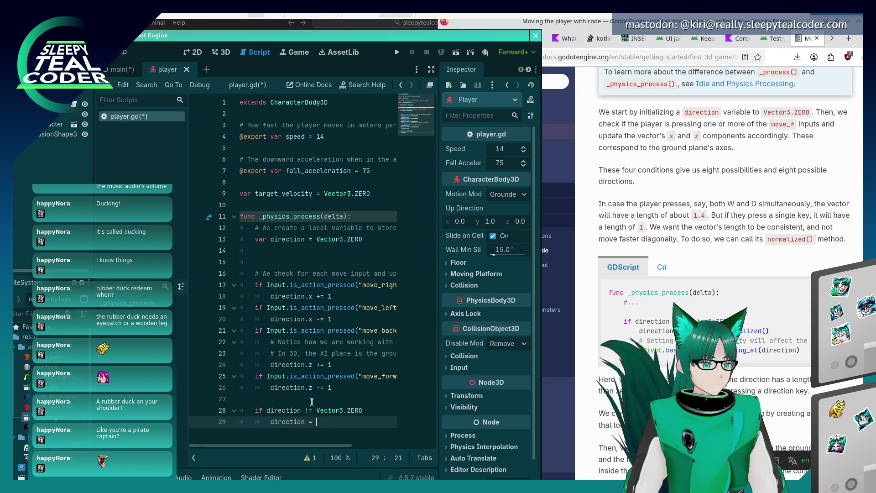
text(.nomr)
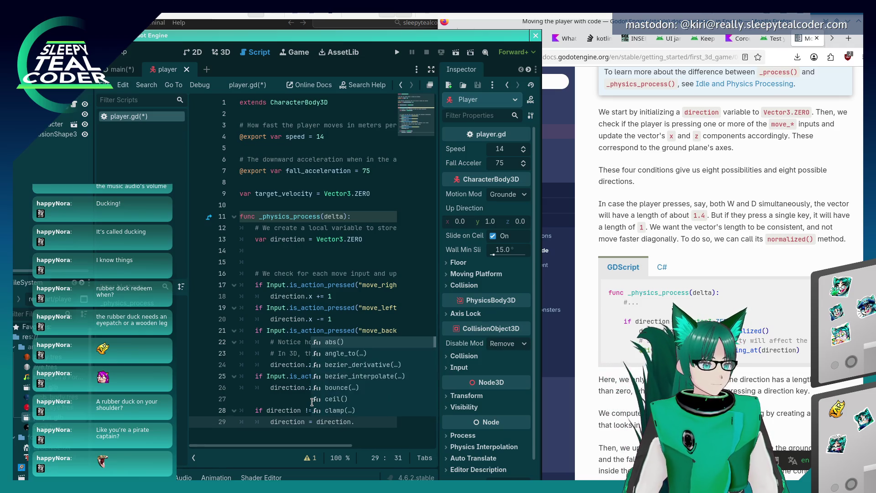
text(ized())
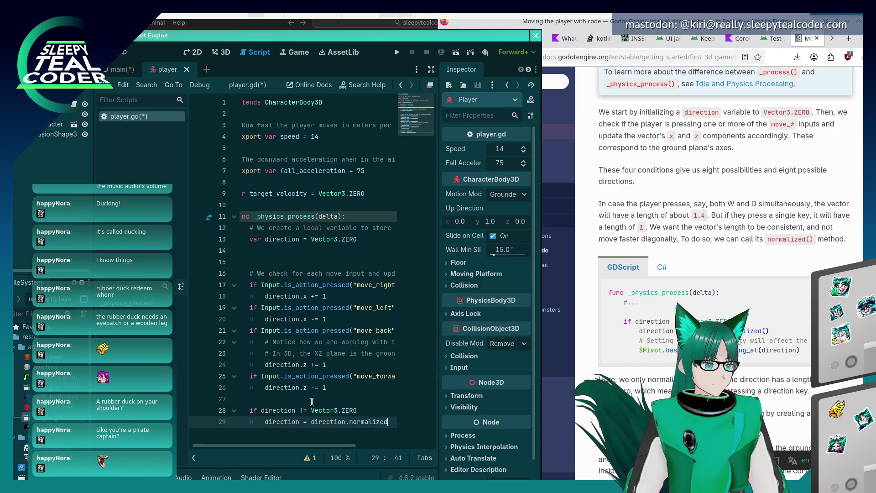
key(Return)
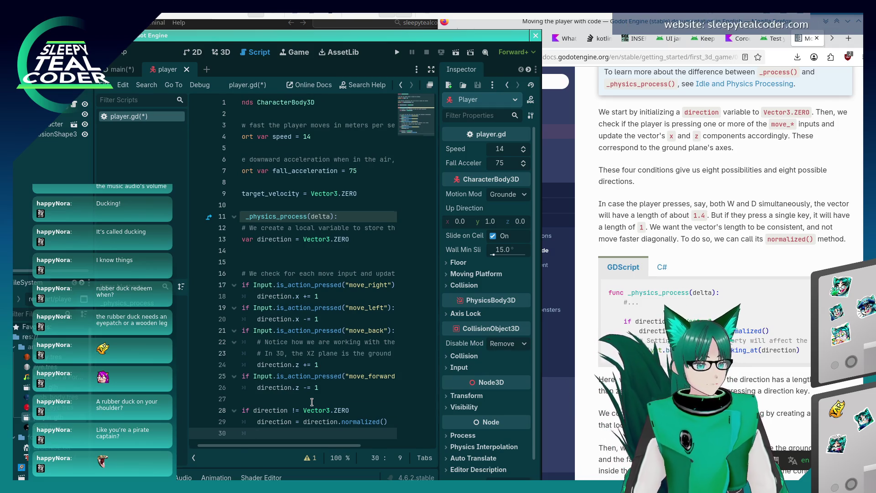
Add the missing colon to the if line and begin the comment '# ...affect the rotation'
text(# Setting)
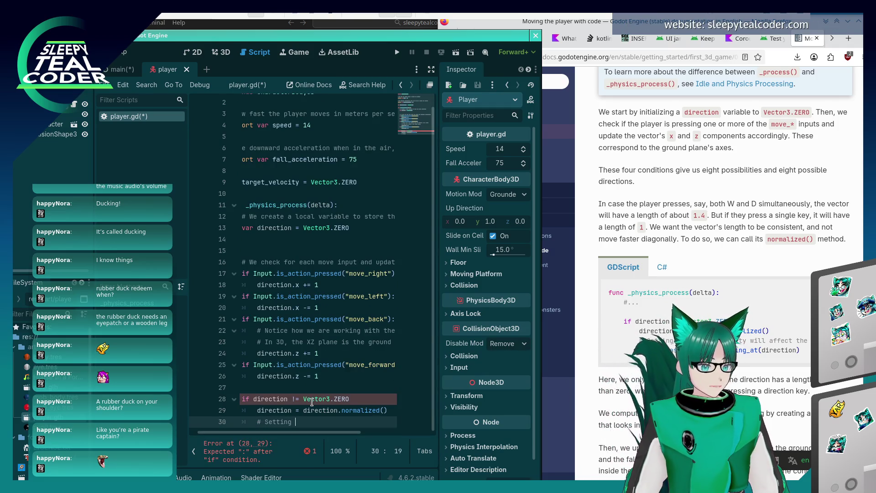
key(Up)
key(Up)
key(Home)
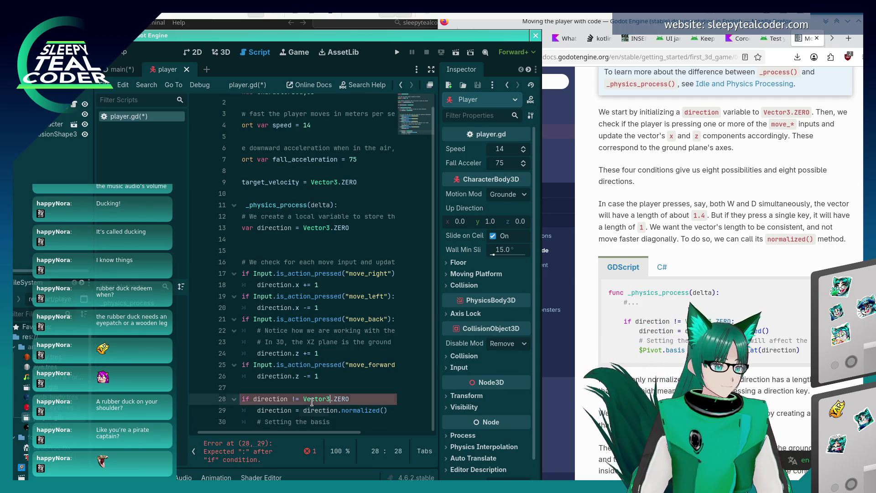
text(:)
key(Down)
key(Down)
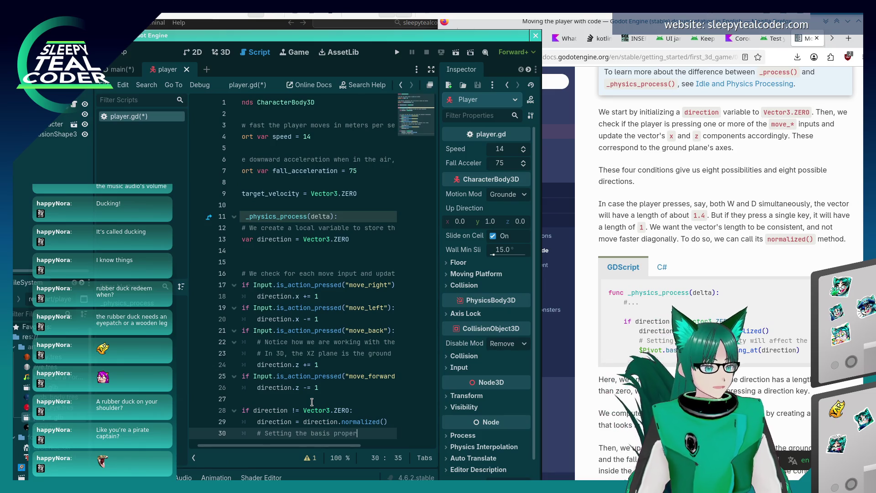
text(affect the rotation)
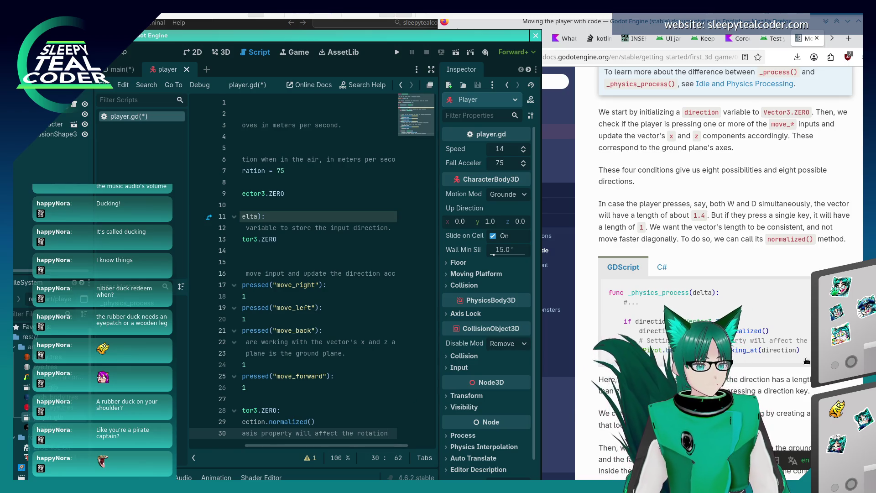
Finish the comment with 'of the node.' and add $Pivot.basis = Basis.looking_at(direction)
key(super+h)
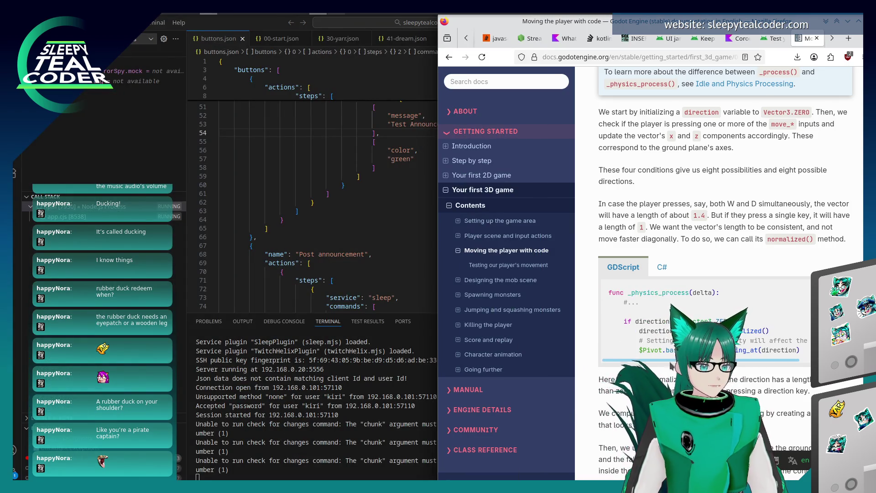
key(alt+Tab)
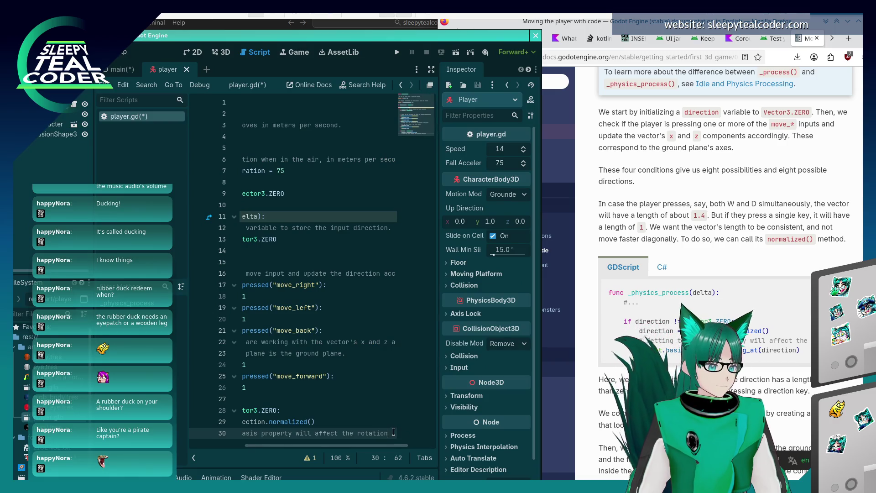
text(of the node.)
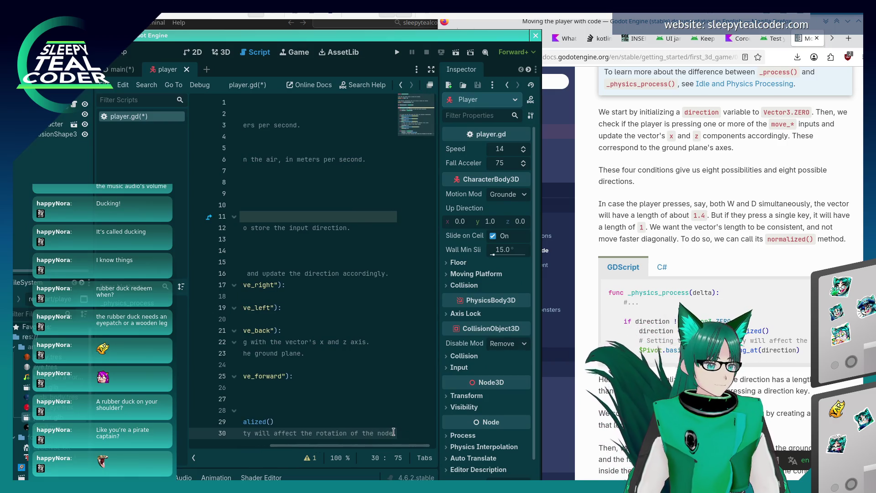
key(Return)
text(Pivot.basis =)
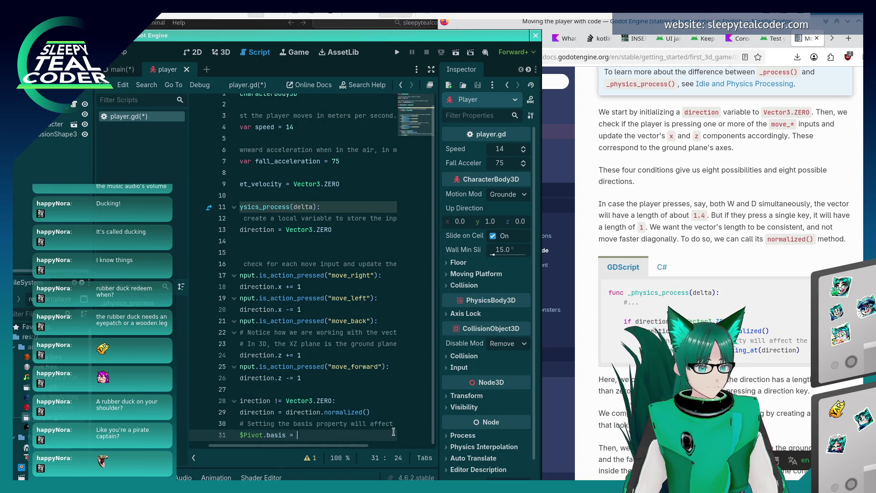
text(Basis.l)
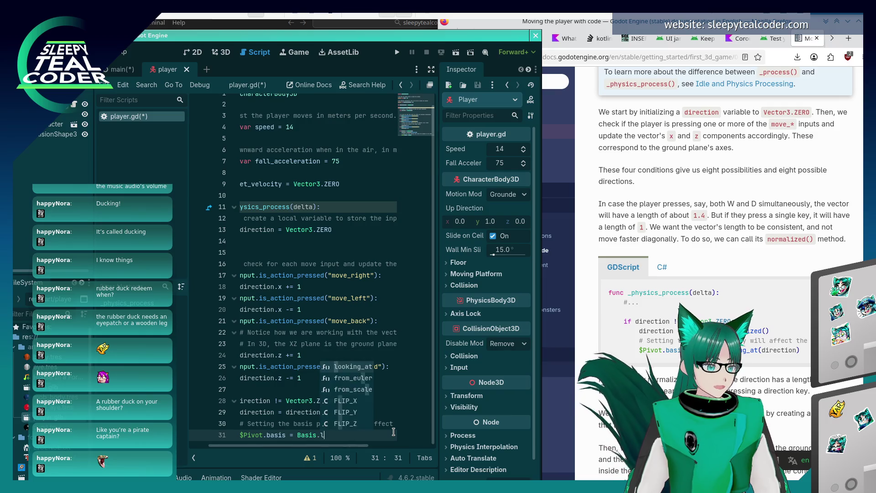
text(ook)
text(at(d)
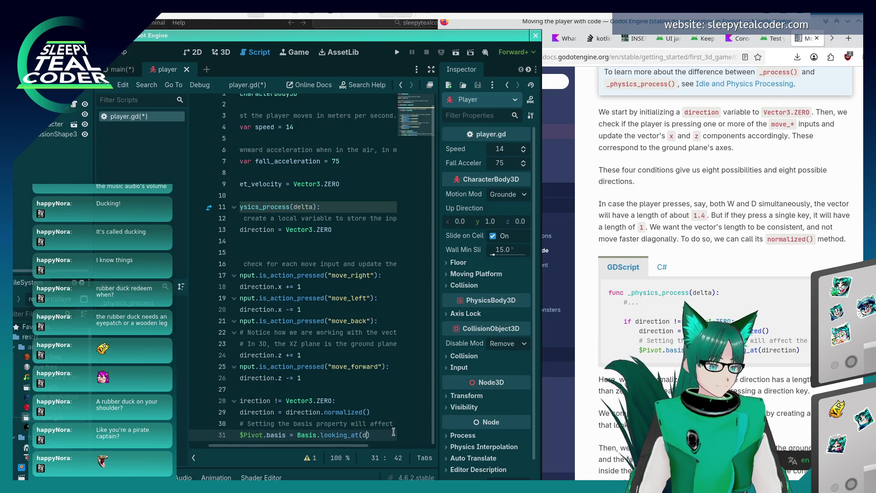
text(tion))
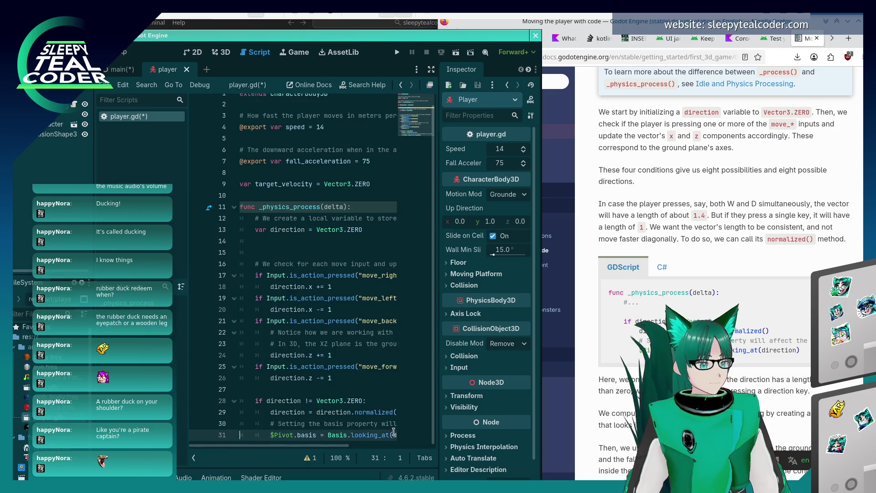
key(Return)
key(Return)
key(BackSpace)
Save player.gd and bring the docs page back in front, scrolling down
key(ctrl+s)
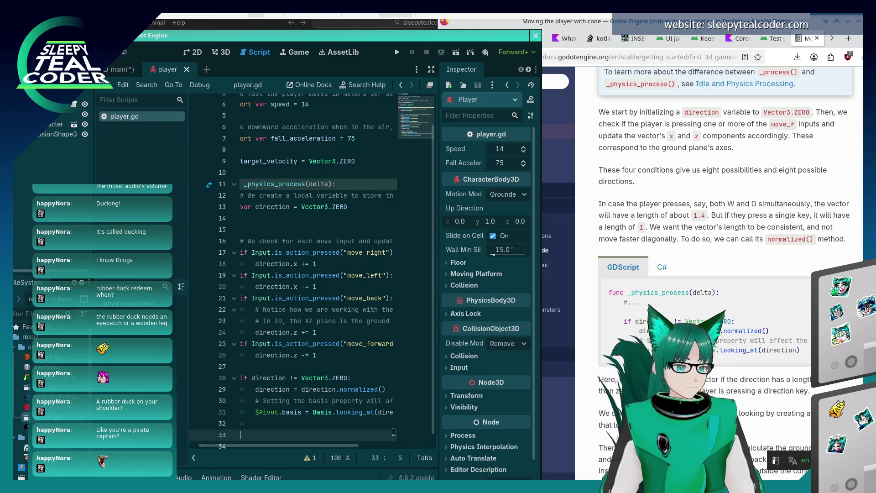
click(763, 377)
scroll(763, 377, down, 5)
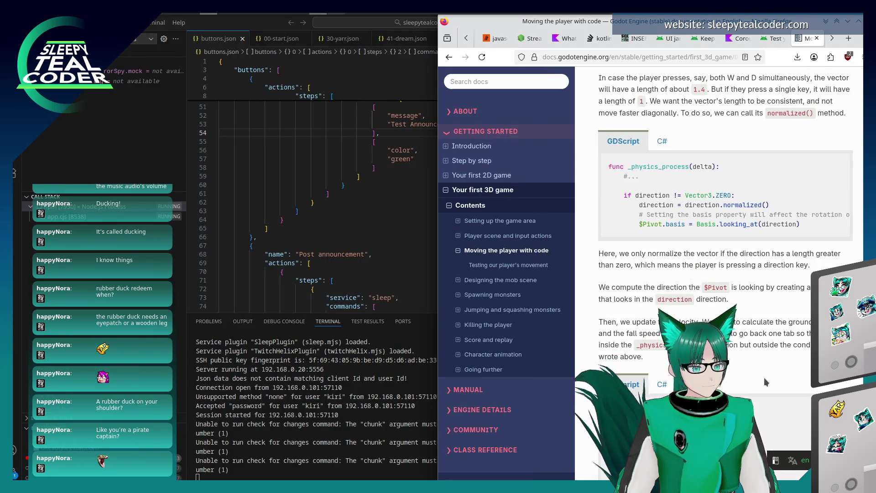
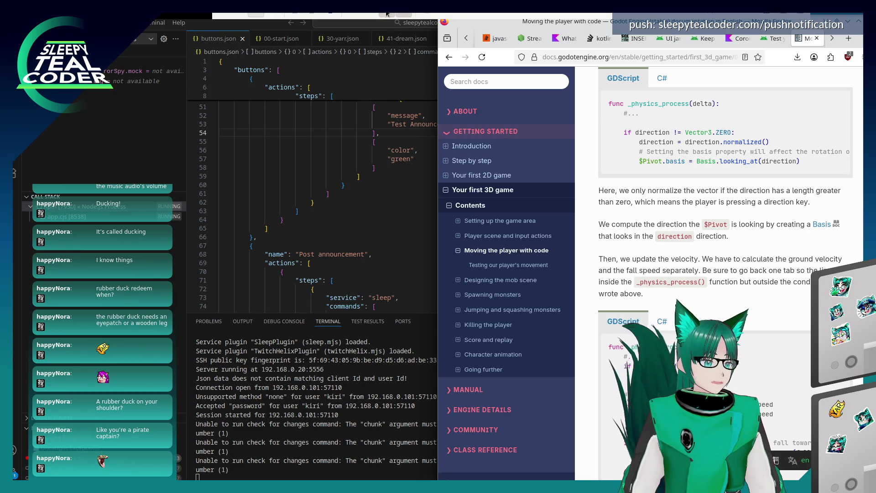
Take the virtual machine out of full screen and move its window aside to uncover Godot
click(386, 20)
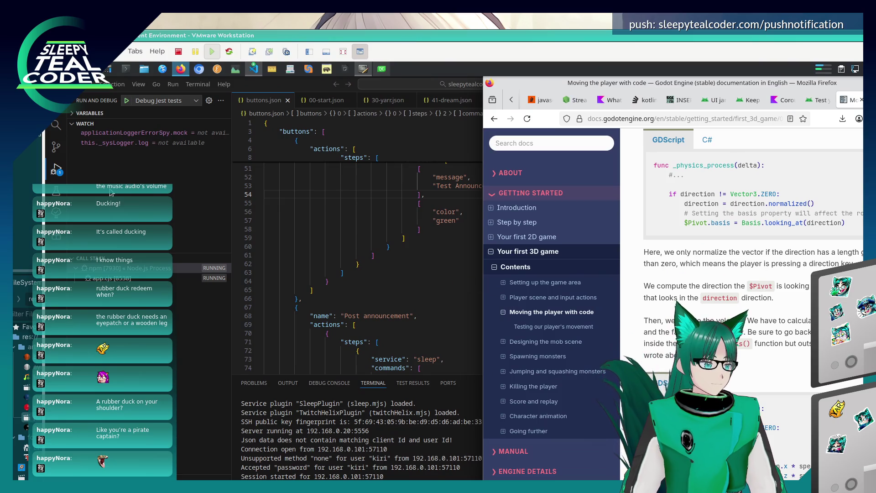
drag(401, 49, 673, 52)
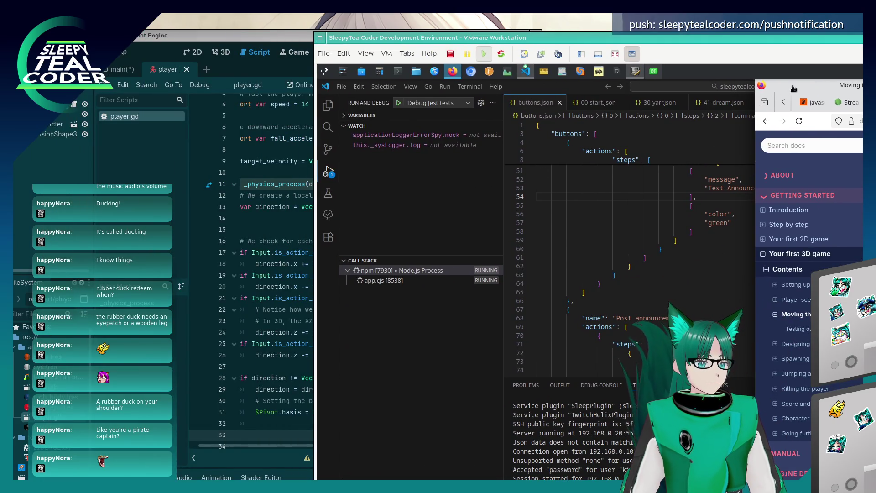
drag(799, 90, 508, 98)
mouse_move(644, 39)
mouse_down()
mouse_move(518, 26)
mouse_move(557, 24)
mouse_up()
Maximize the guest Firefox docs window and reposition the VM window higher on screen
double_click(570, 79)
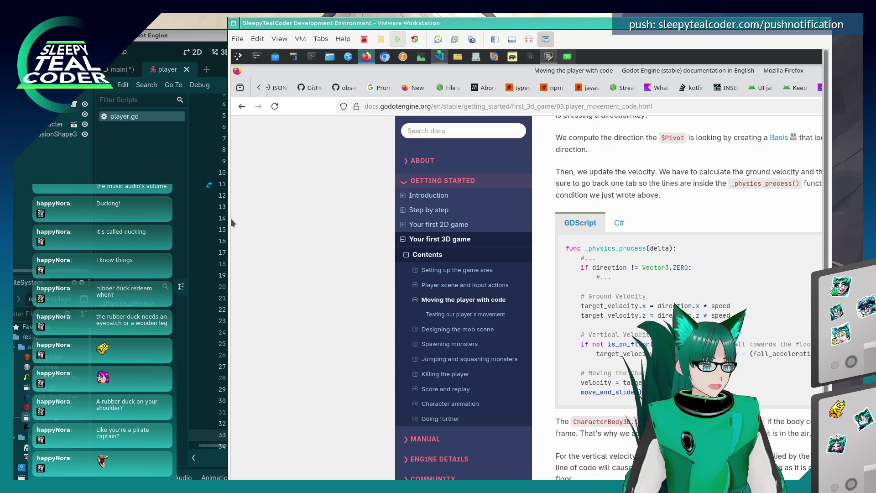
right_click(259, 218)
click(237, 163)
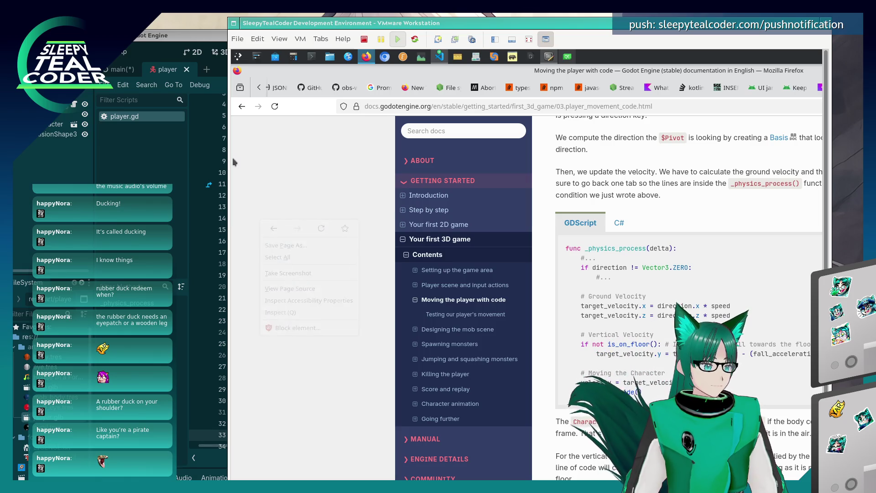
drag(564, 35, 563, 37)
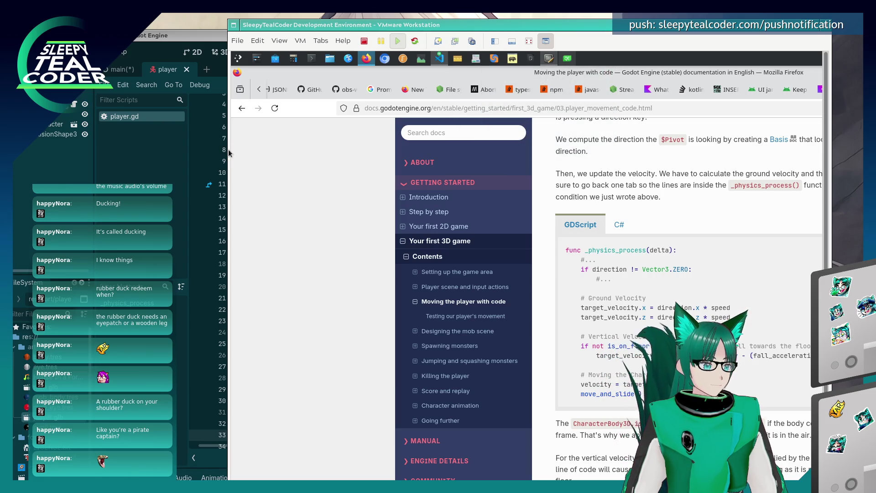
right_click(389, 345)
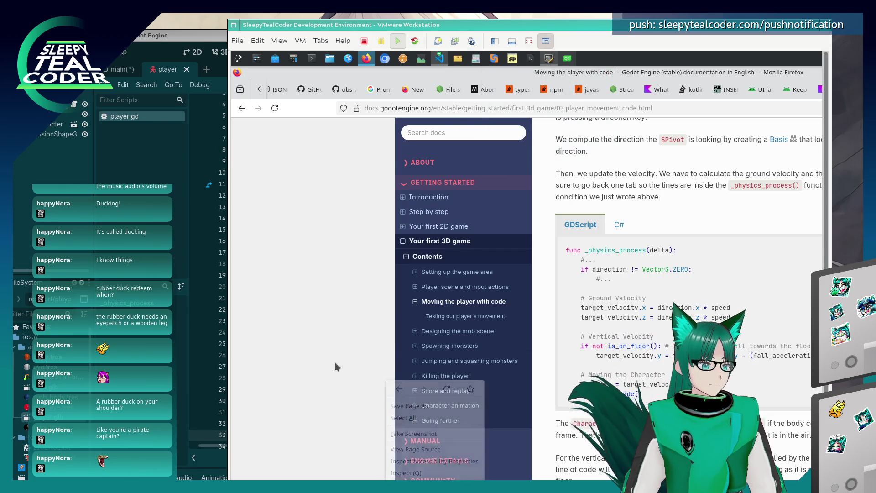
mouse_move(732, 47)
mouse_down()
mouse_move(732, 1)
mouse_move(724, 6)
mouse_move(848, 8)
mouse_up()
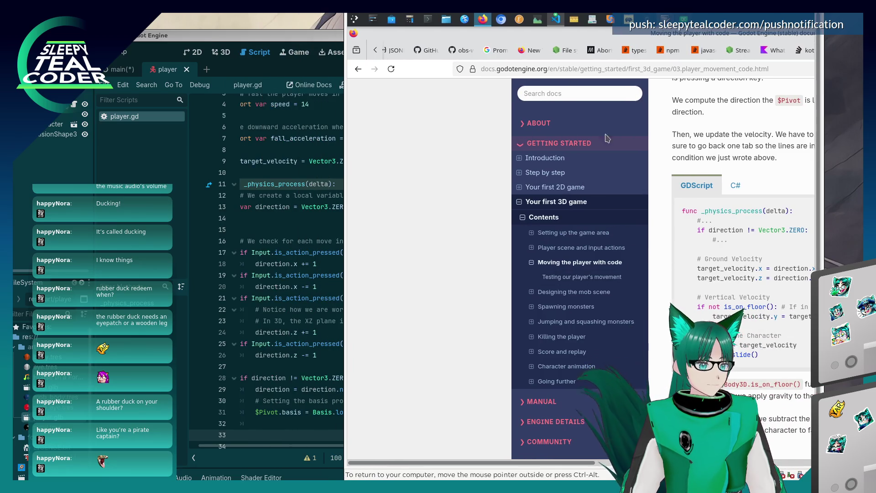
Refit the guest display with Fit Guest Now and snap the VMware window using Ctrl+Alt+Enter and Super+Right
mouse_move(534, 462)
mouse_down()
mouse_move(753, 461)
mouse_move(567, 462)
mouse_up()
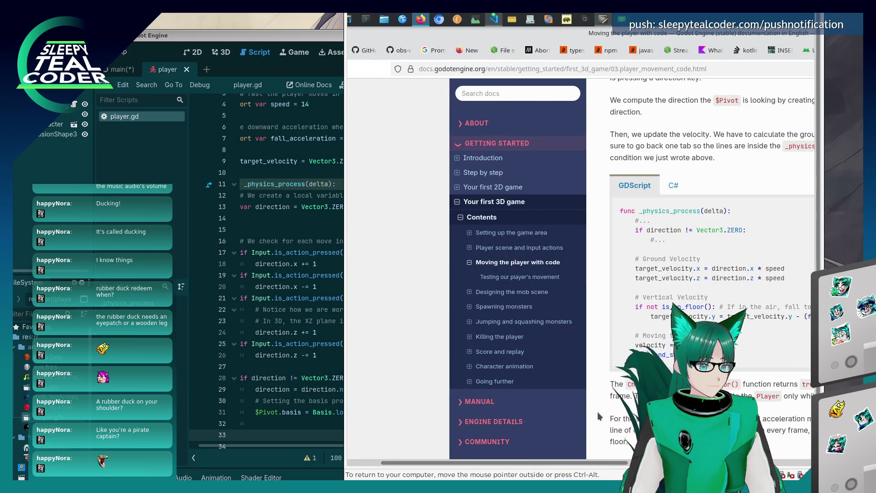
mouse_move(459, 1)
mouse_down()
mouse_move(429, 44)
mouse_move(435, 16)
mouse_up()
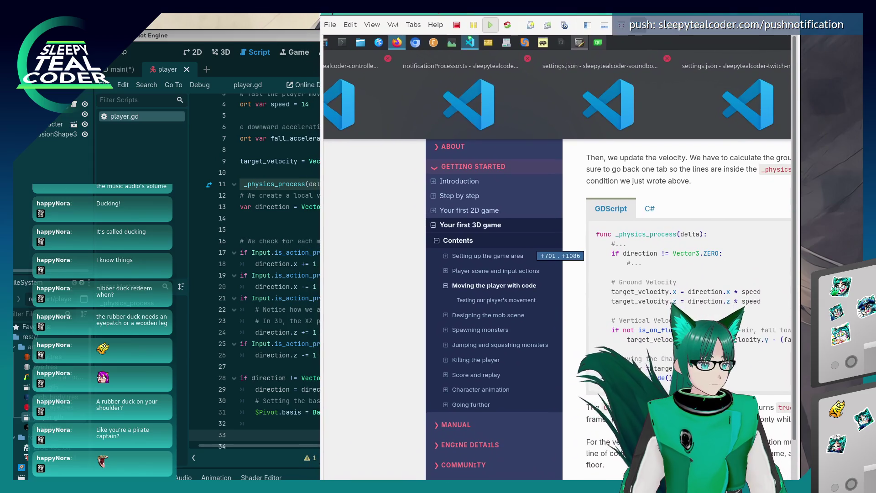
click(395, 26)
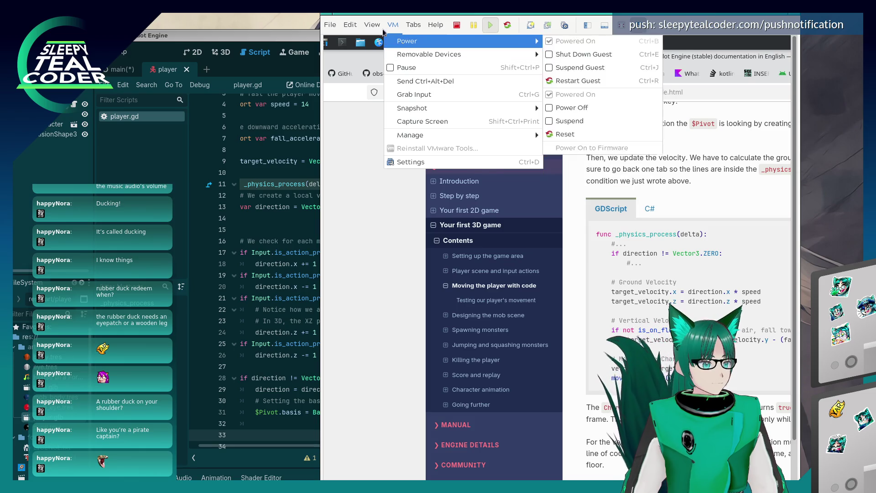
mouse_move(369, 27)
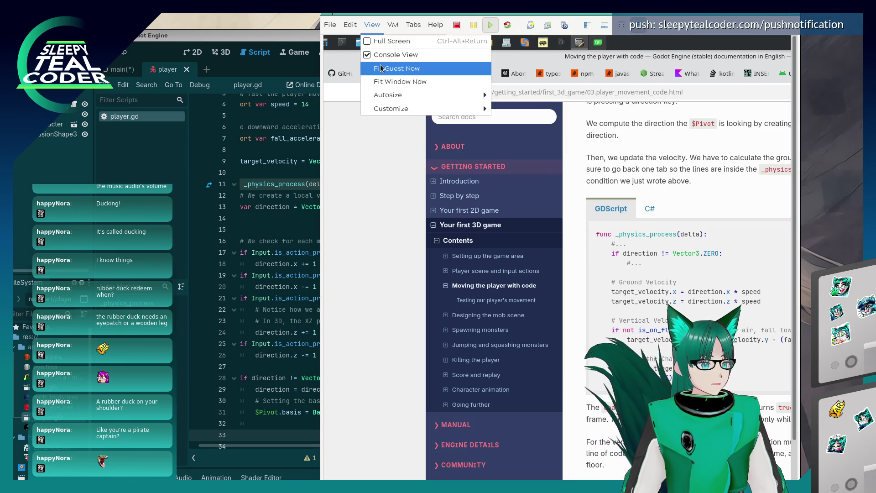
click(385, 82)
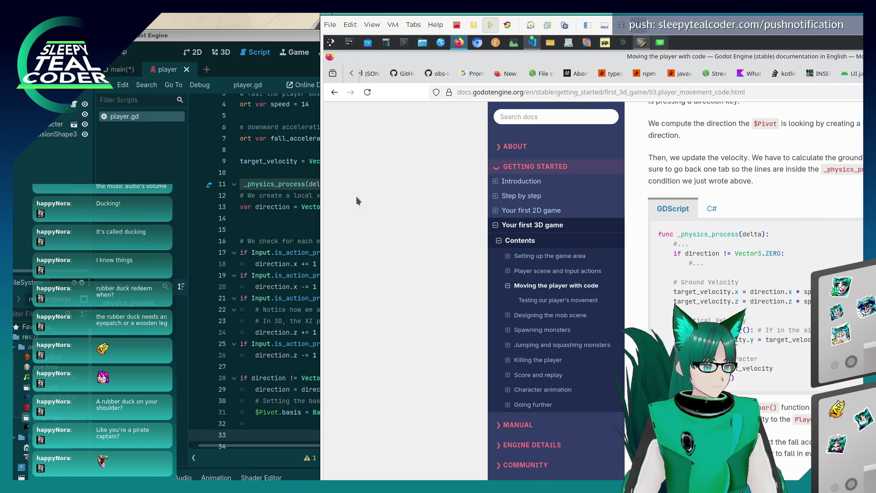
key(ctrl+alt+Return)
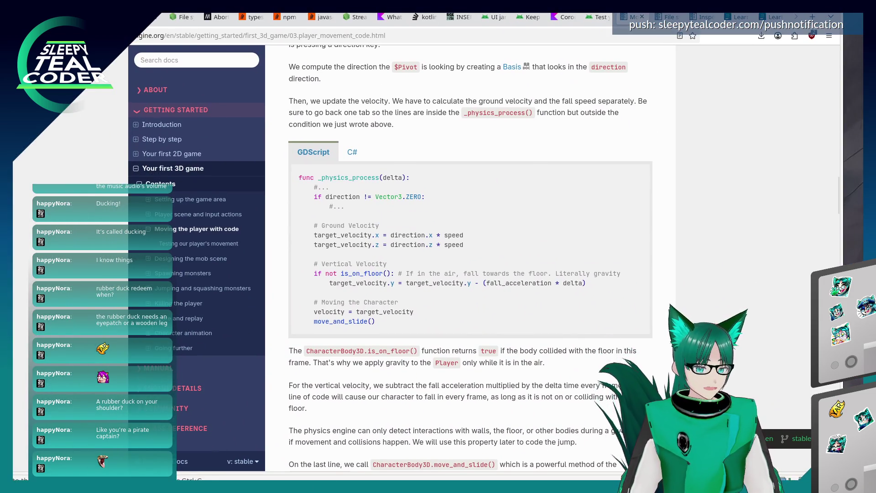
key(ctrl+alt+Return)
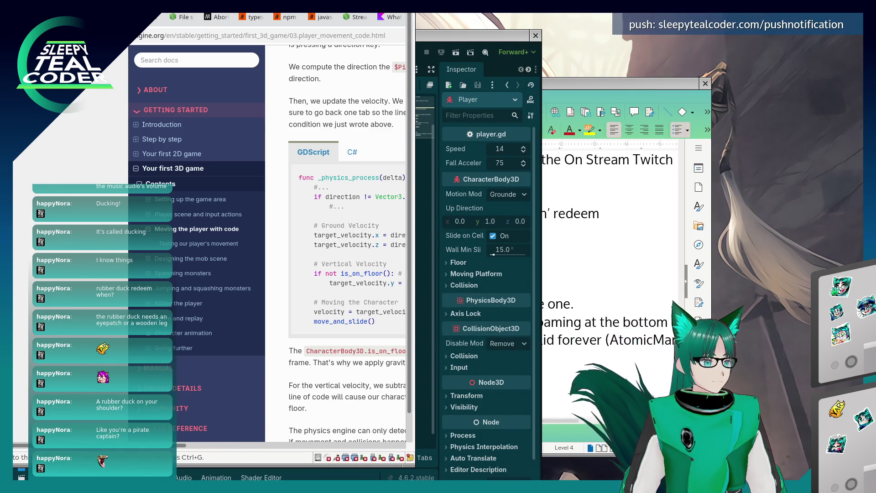
key(super+Right)
Turn on Autosize > Autofit Window so the VMware window resizes automatically to the guest
click(418, 20)
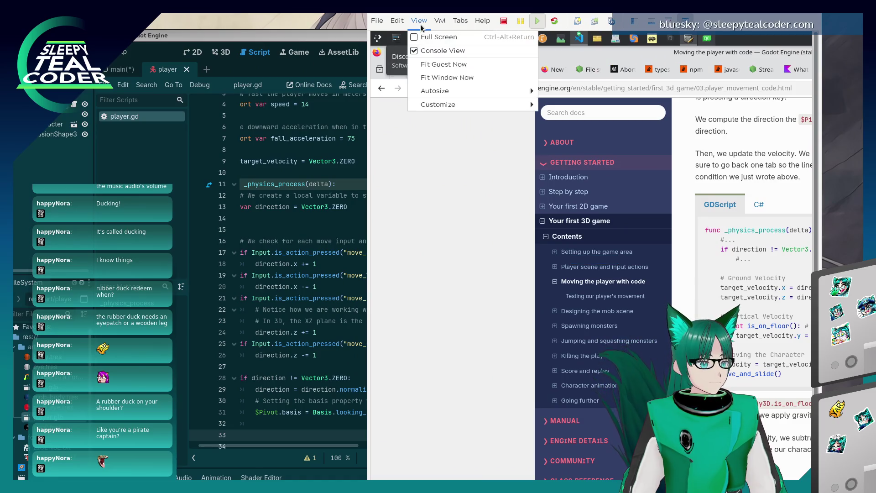
key(Escape)
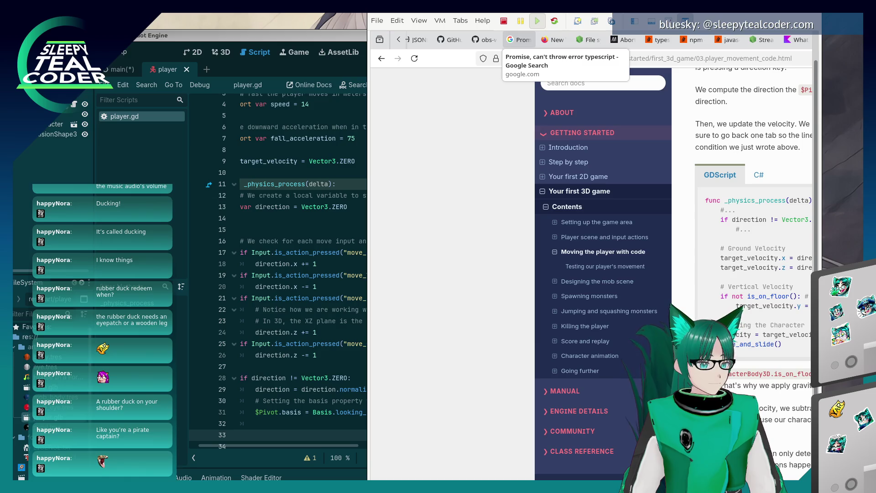
click(426, 22)
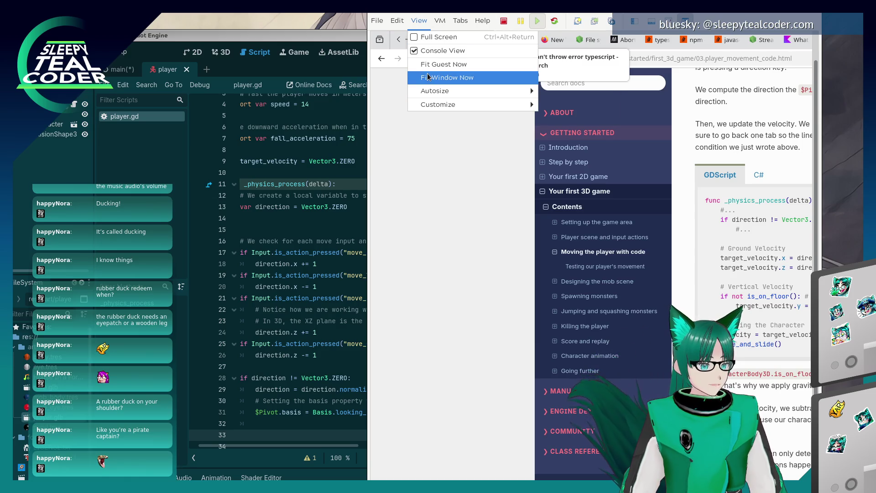
mouse_move(428, 93)
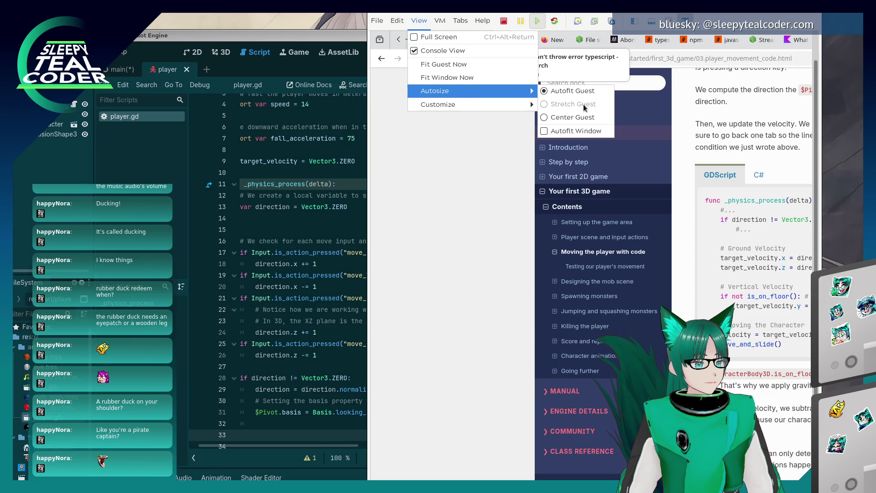
click(569, 133)
click(419, 20)
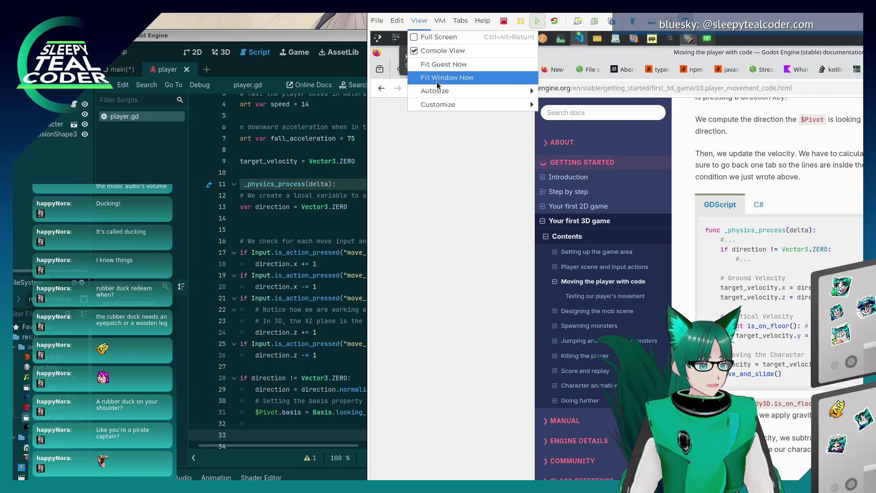
mouse_move(435, 91)
click(568, 114)
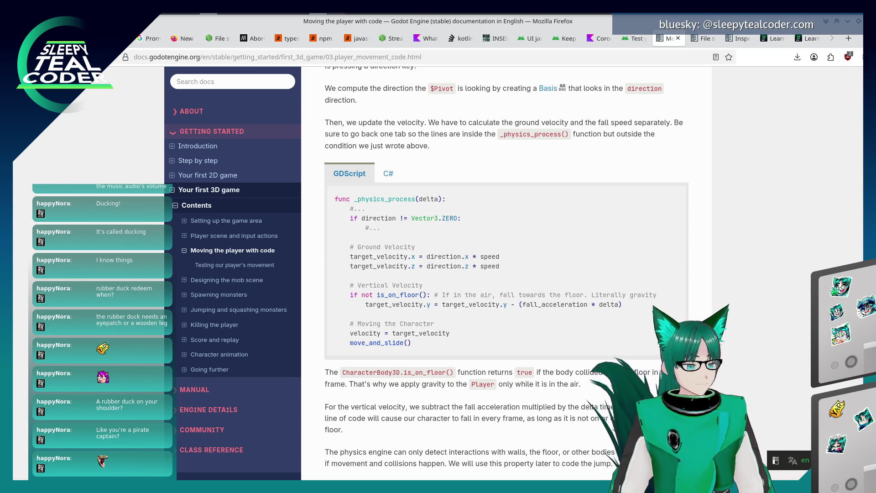
Scroll the docs page, then move the Godot editor and the docs browser apart
scroll(566, 368, up, 1)
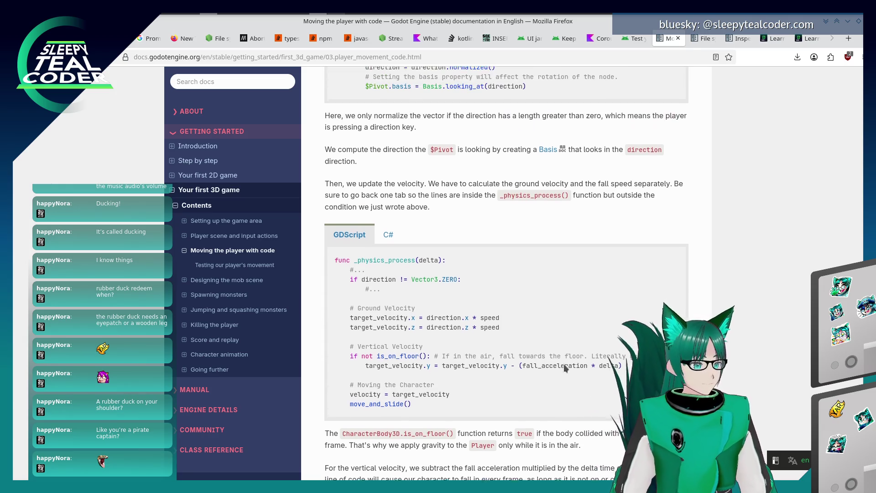
scroll(565, 369, down, 1)
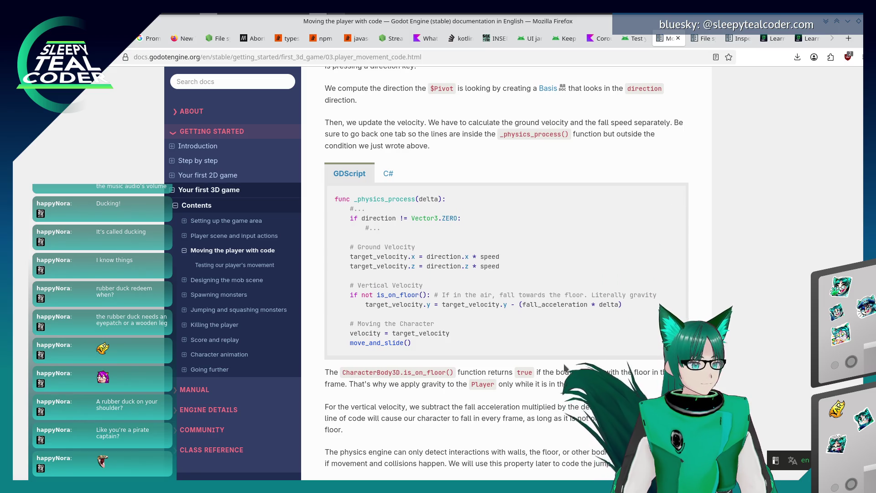
scroll(564, 365, down, 2)
scroll(564, 368, up, 2)
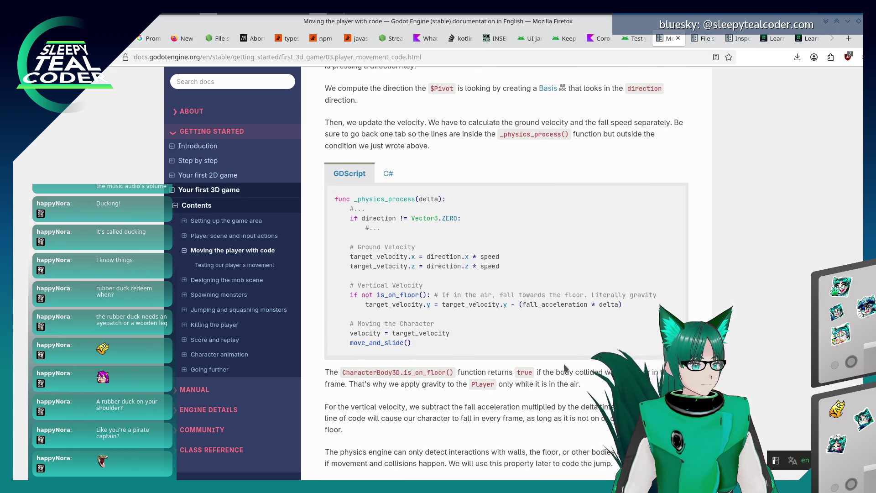
key(alt+Tab)
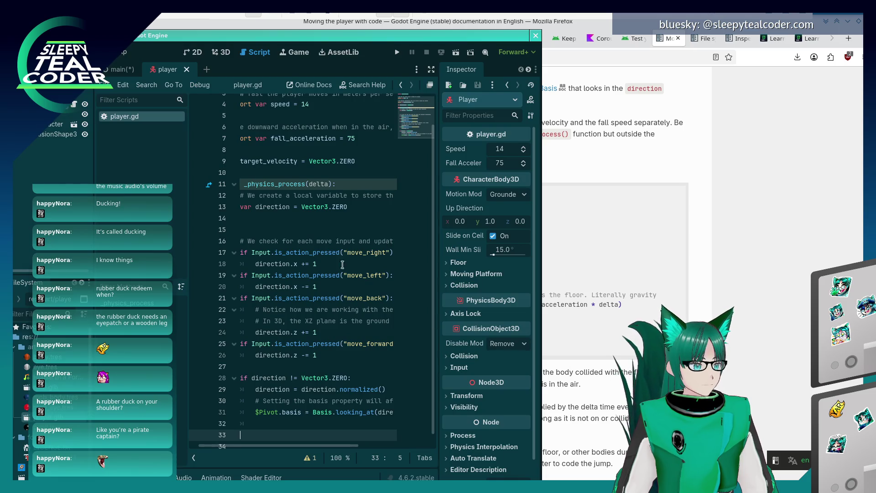
mouse_move(327, 47)
mouse_down()
mouse_move(643, 351)
mouse_move(481, 30)
mouse_move(675, 301)
mouse_move(561, 57)
mouse_move(623, 333)
mouse_move(292, 7)
mouse_move(286, 13)
mouse_up()
mouse_move(857, 23)
mouse_down()
mouse_move(477, 10)
mouse_move(672, 49)
mouse_move(838, 227)
mouse_move(873, 237)
mouse_up()
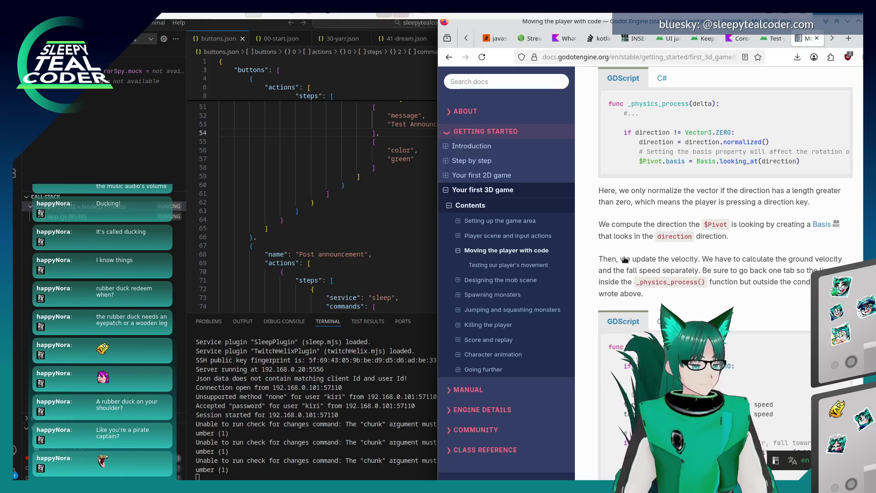
Snap the Godot editor to the left half beside the docs and return to the script
key(alt+Tab)
mouse_move(400, 17)
mouse_down()
mouse_move(291, 33)
mouse_move(332, 32)
mouse_up()
key(super+Left)
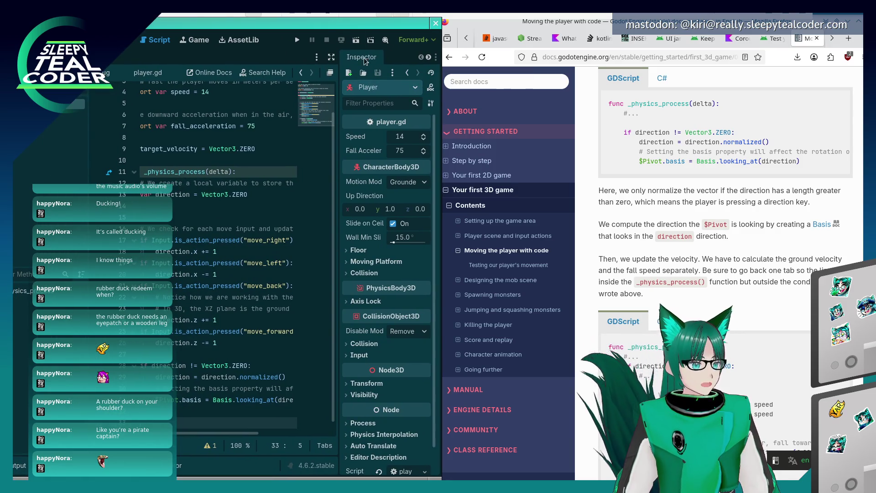
drag(331, 34, 369, 30)
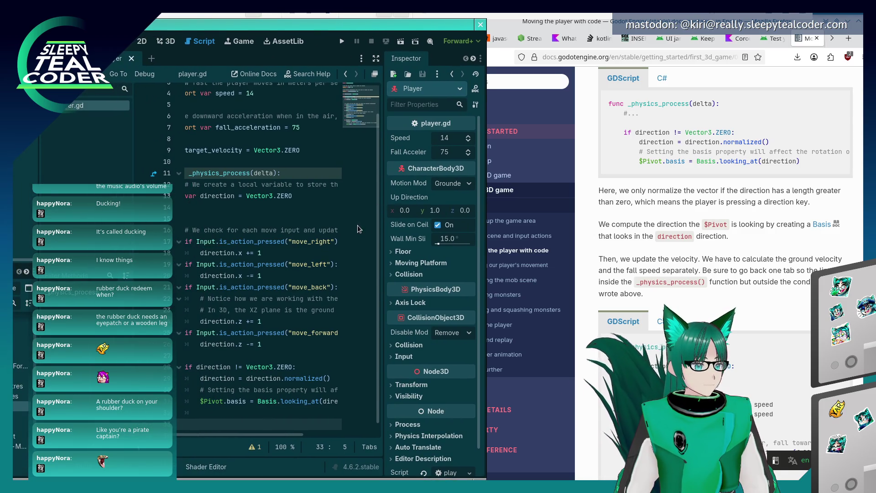
scroll(284, 290, down, 1)
mouse_move(283, 291)
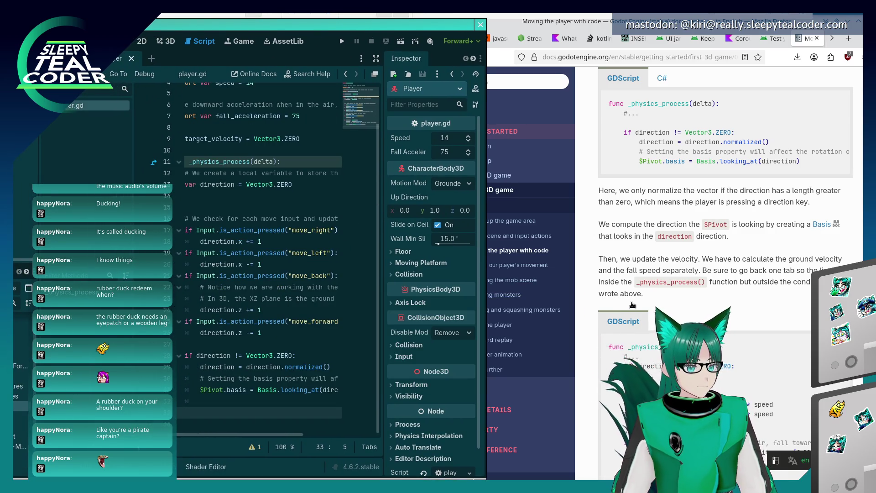
scroll(631, 305, down, 5)
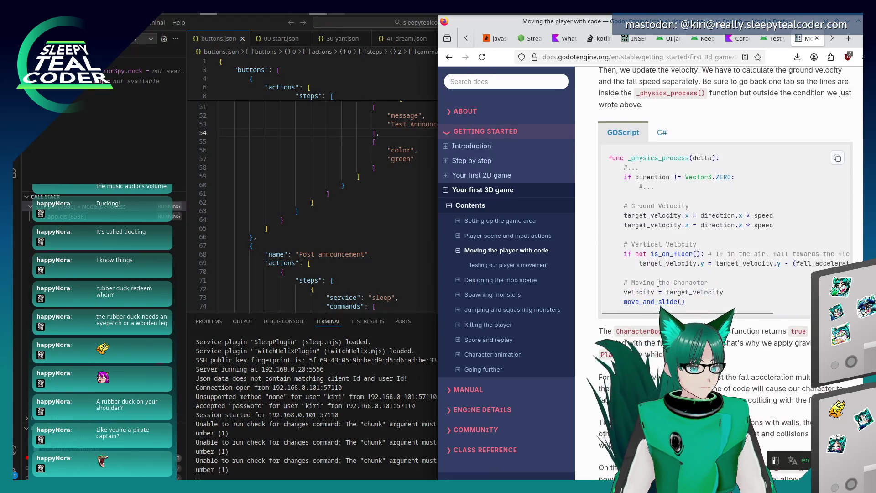
scroll(658, 281, up, 2)
key(alt+Tab)
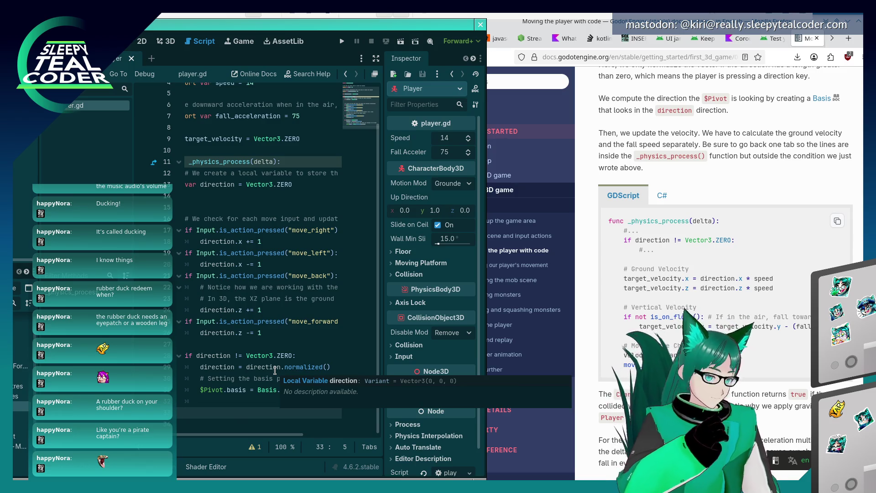
scroll(274, 370, left, 2)
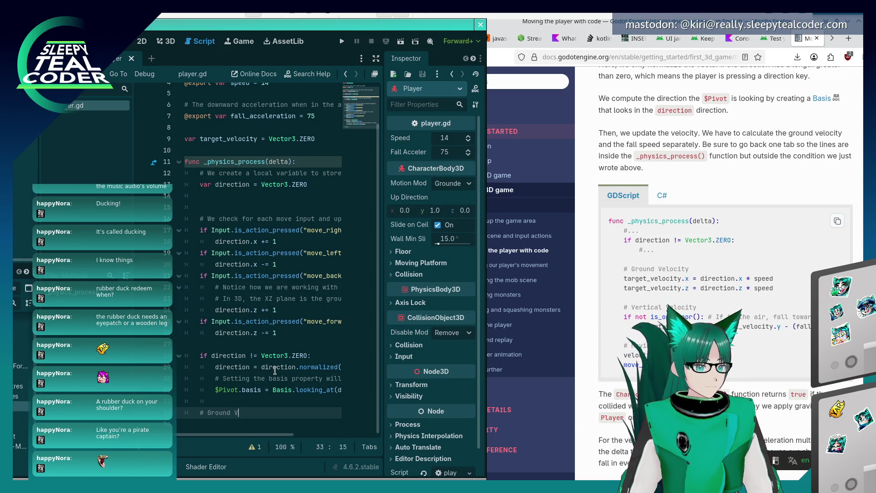
Under # Ground Velocity, write target_velocity.x = direction.x * speed and target_velocity.y = direction.z * speed
key(Return)
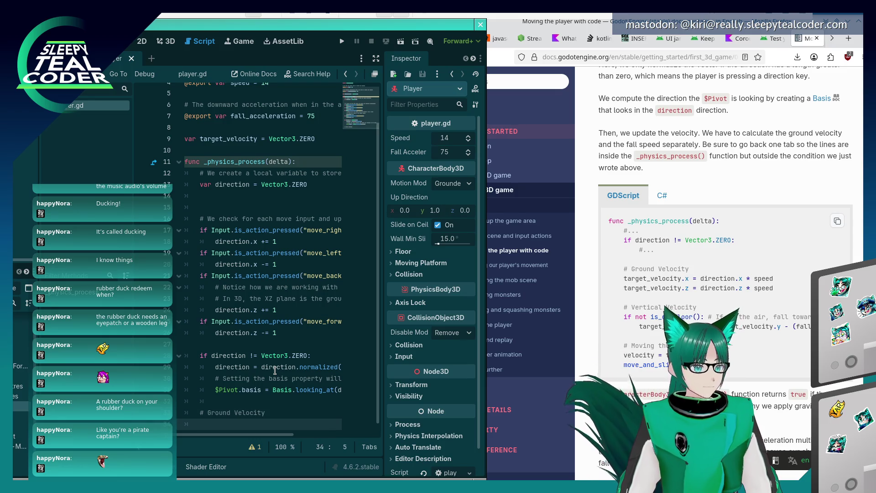
key(BackSpace)
text(t_veloc)
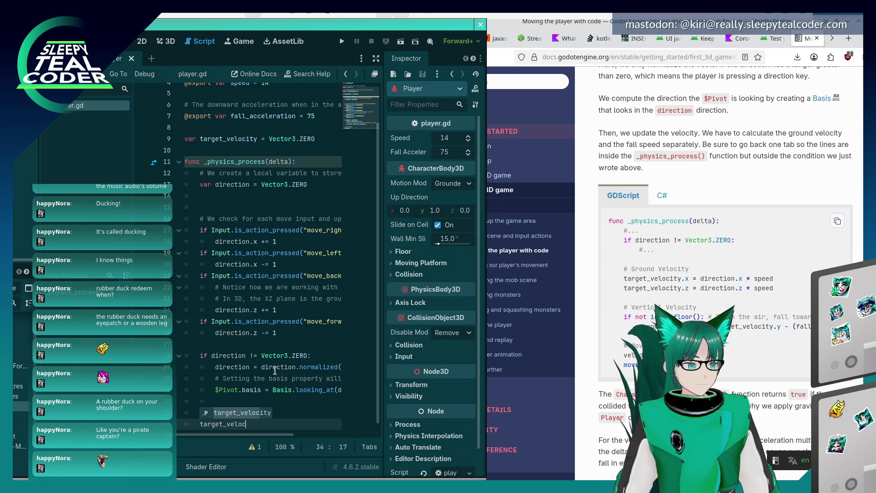
key(Escape)
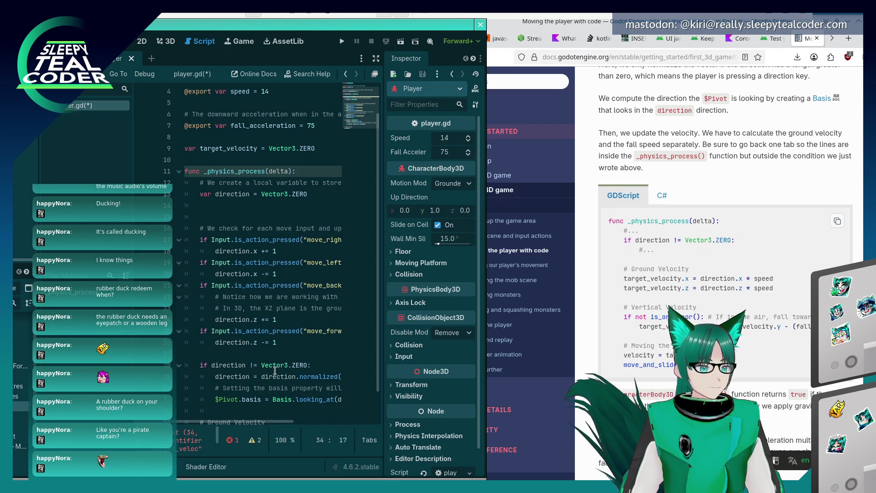
text(ity.x = )
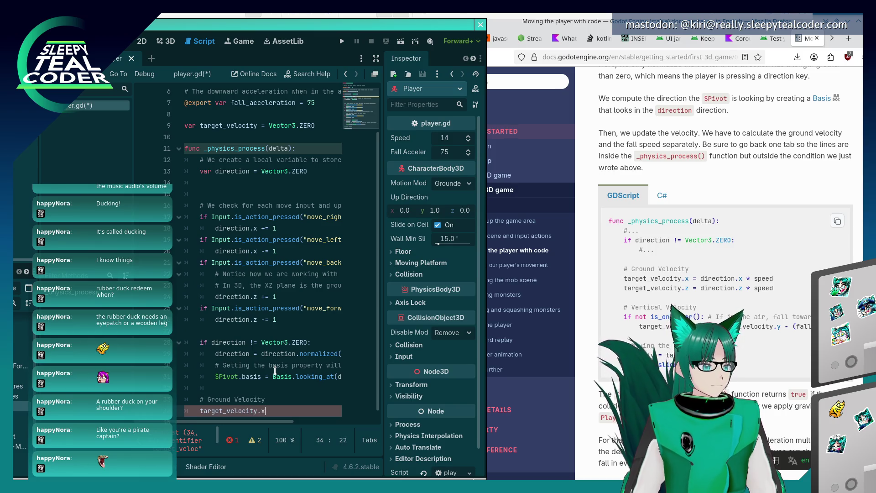
text(direction.x)
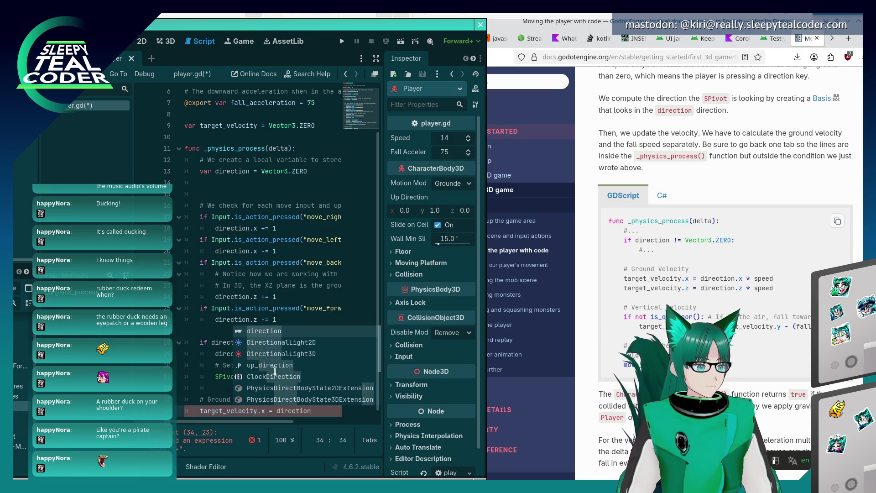
text( * speed)
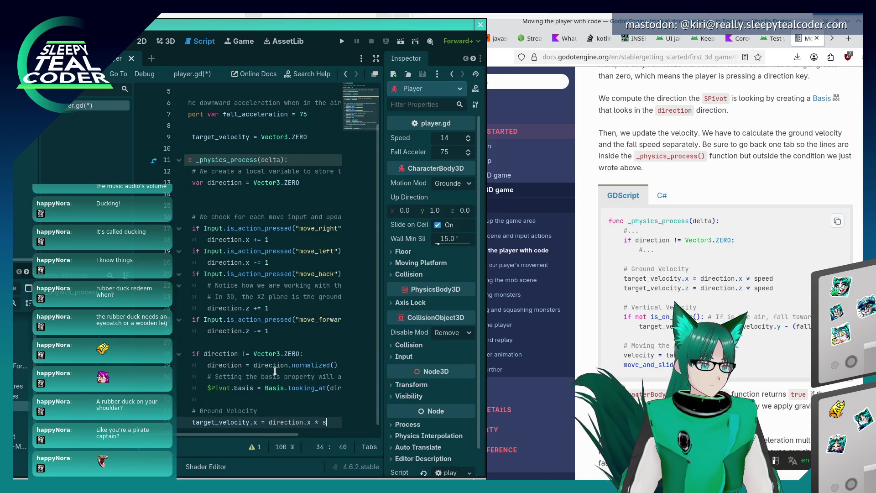
key(Return)
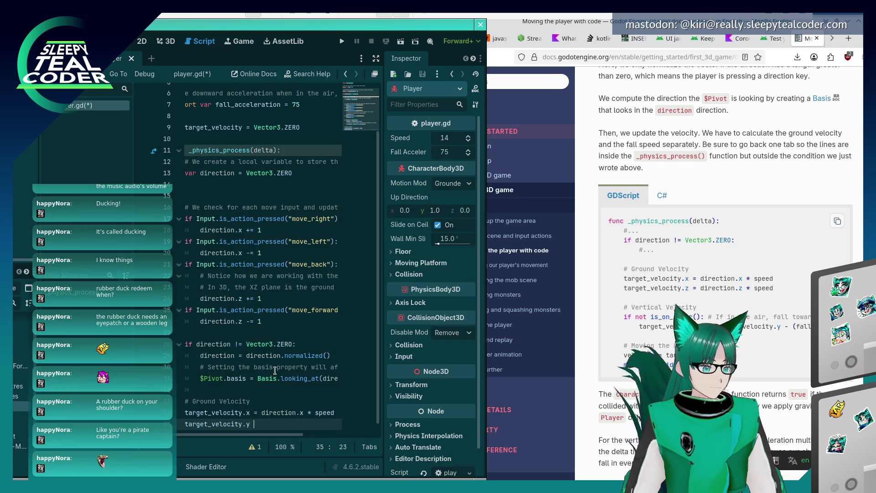
text(direction.z )
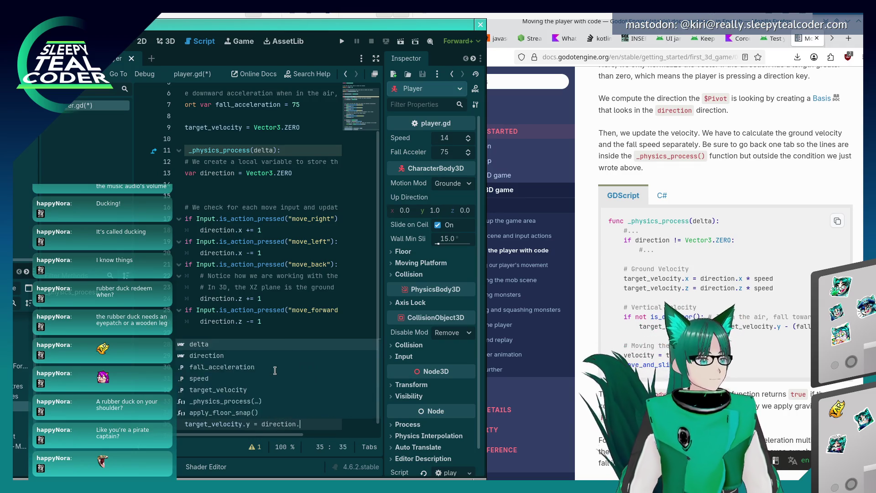
text(* speed)
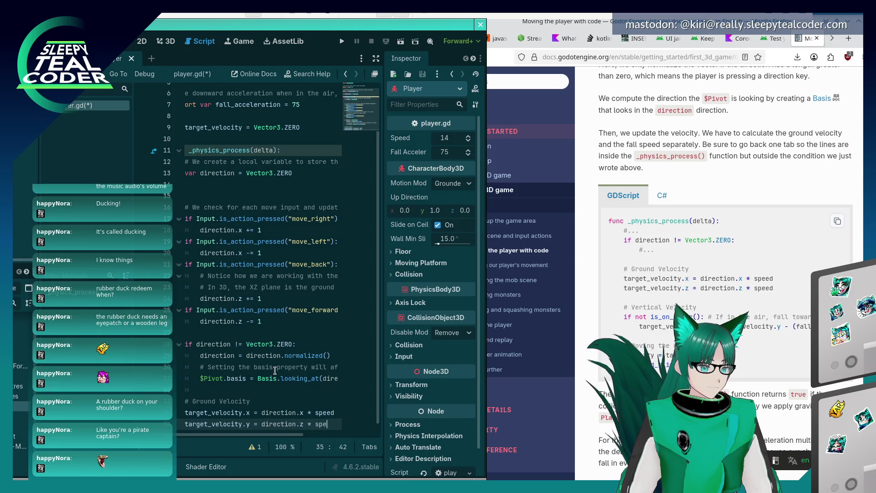
key(Return)
key(Return)
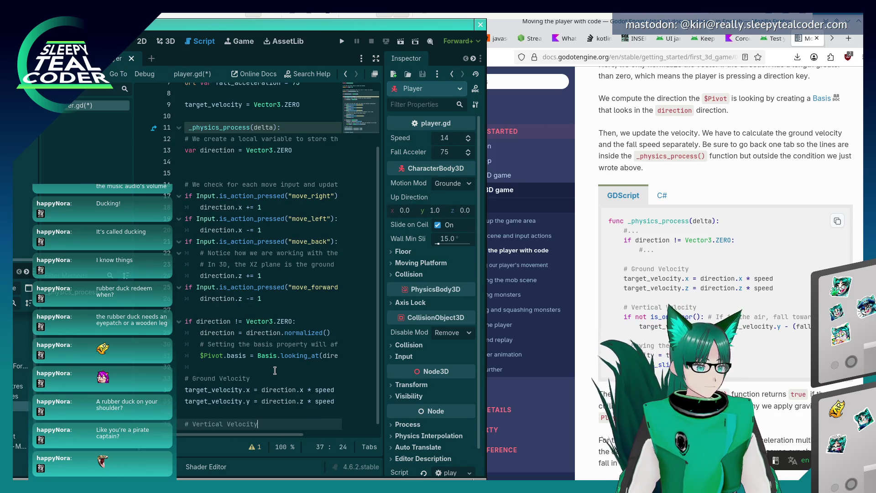
Begin the vertical velocity floor check with a comment about falling towards the floor
key(Return)
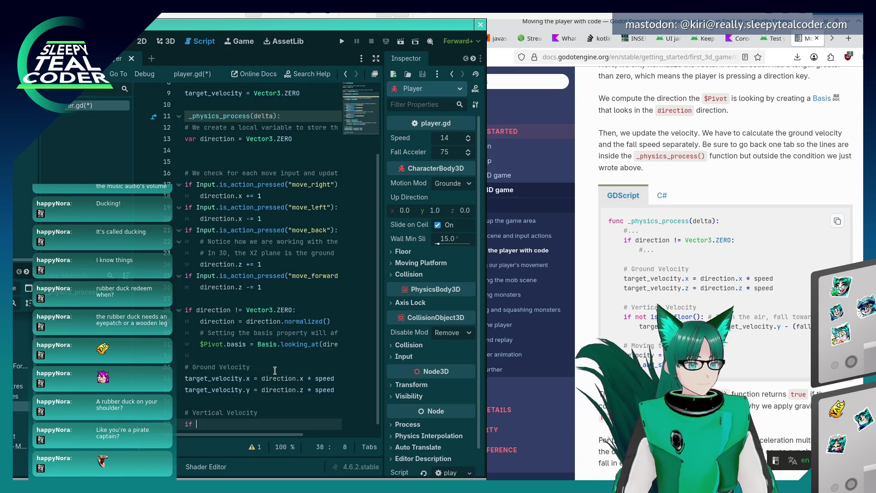
text(_not_floor(): #)
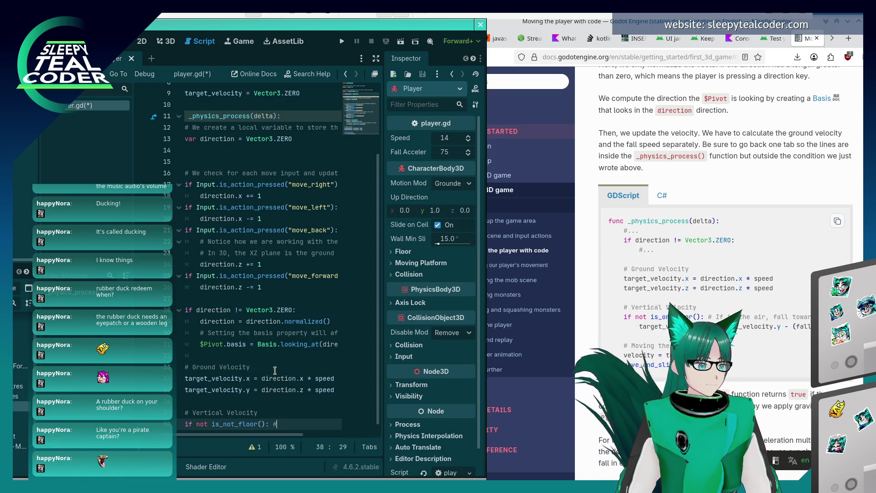
text(ir, fall toward)
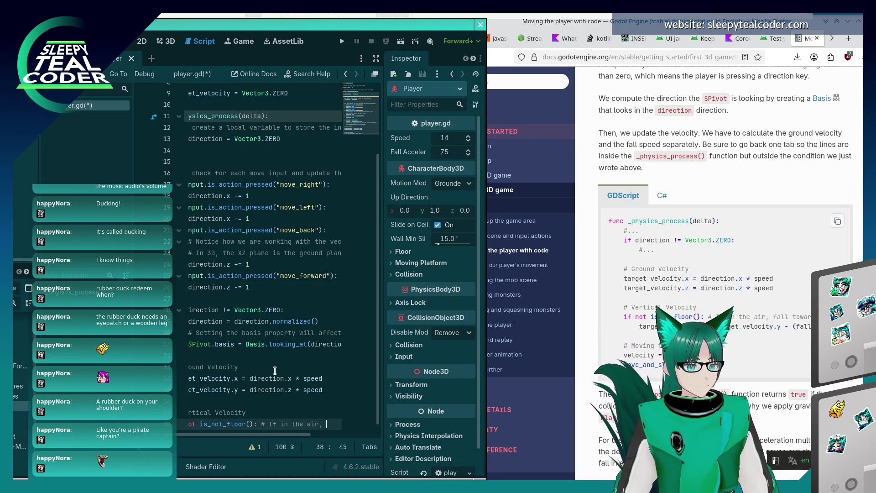
text(s the fllor)
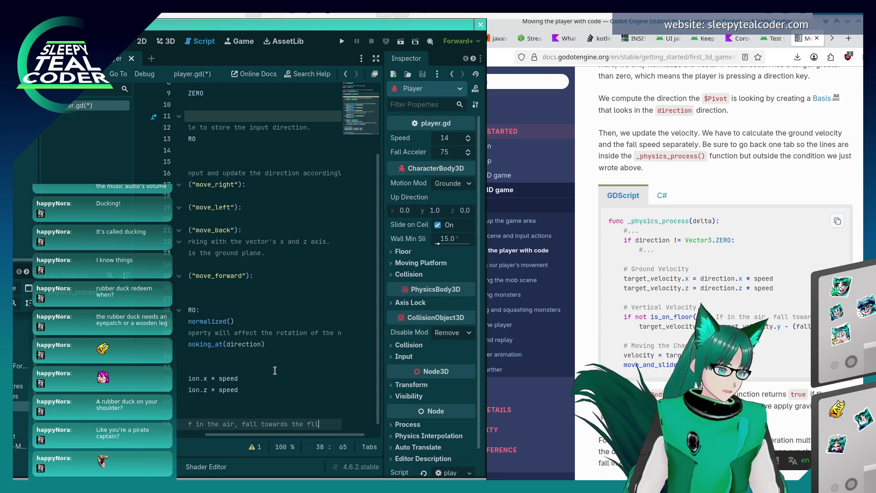
Return focus to the script and extend the line 38 comment with 'Literally gravity.'
key(alt+Tab)
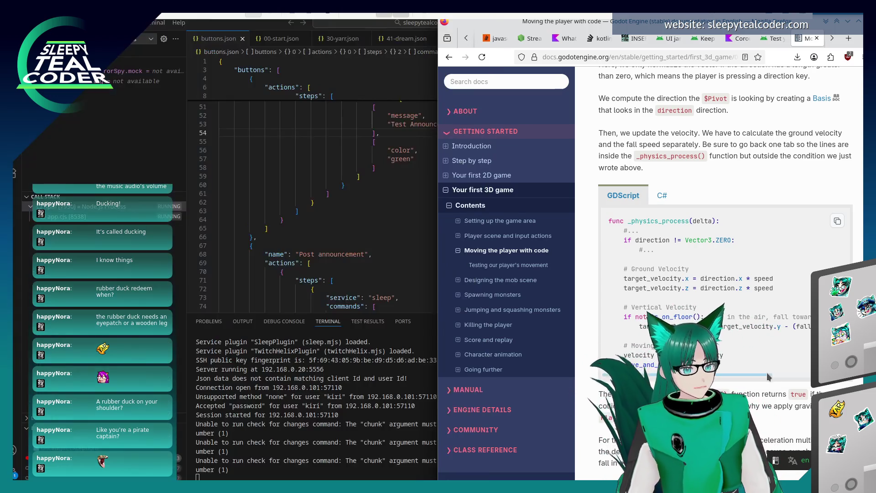
scroll(808, 377, left, 5)
key(alt+Tab)
click(334, 381)
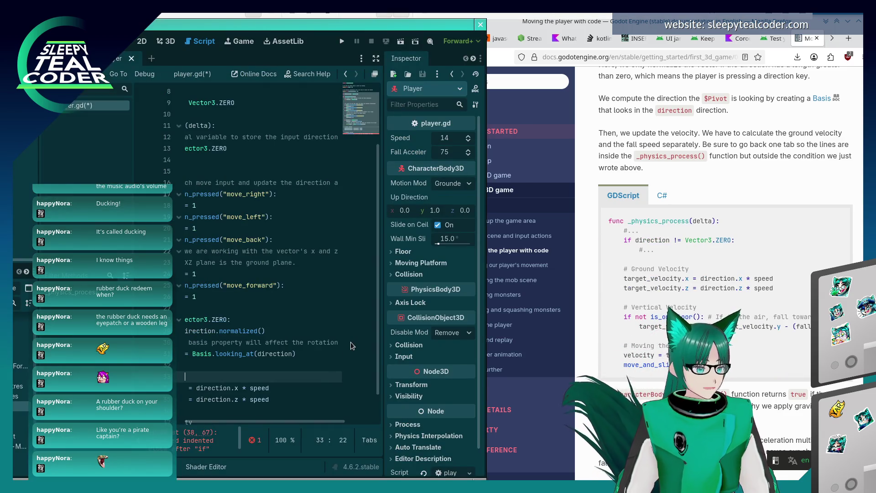
click(321, 330)
click(323, 341)
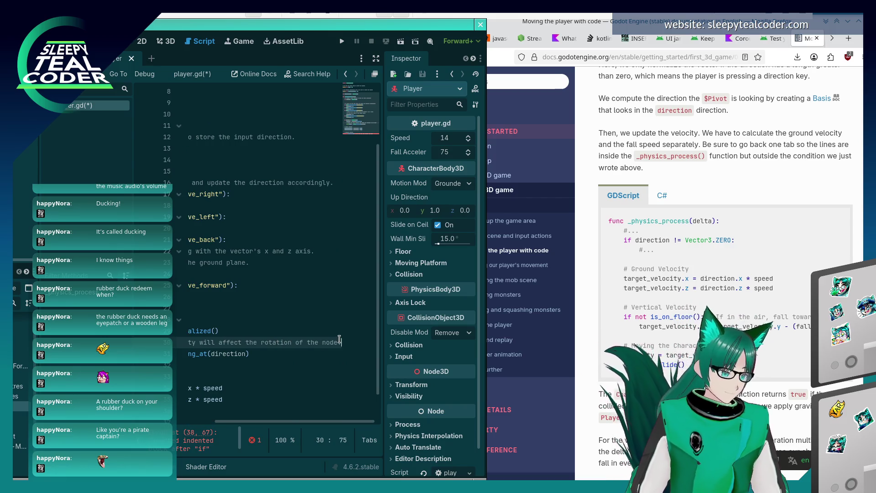
key(ctrl+End)
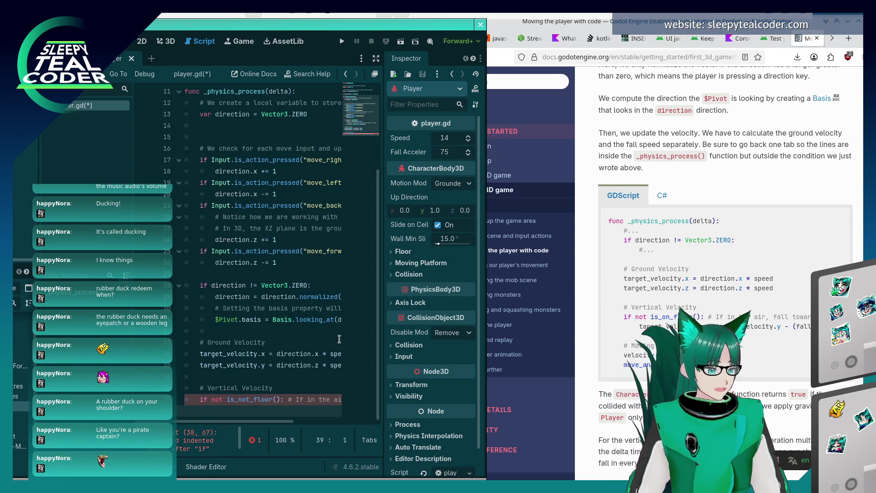
key(BackSpace)
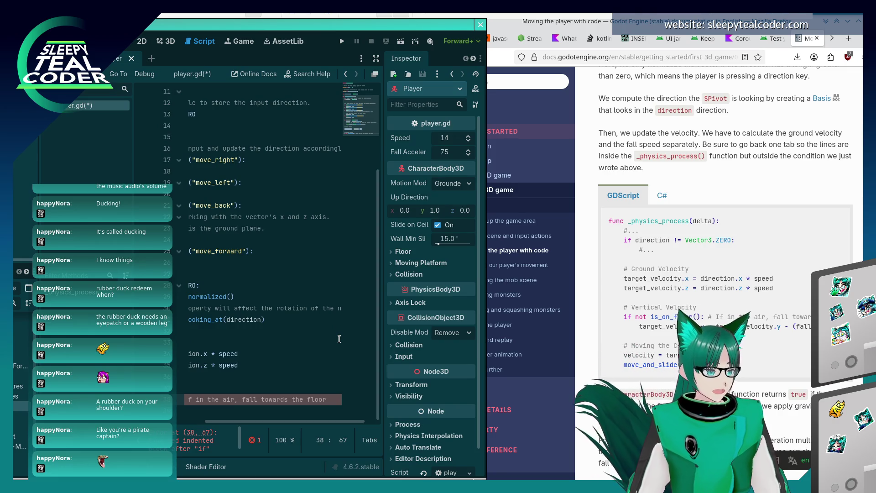
text(. Litteral)
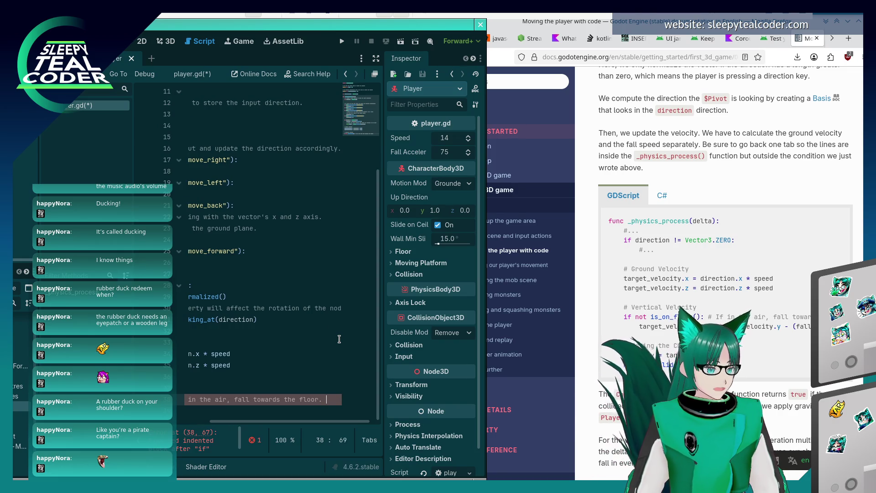
key(BackSpace)
key(BackSpace)
key(BackSpace)
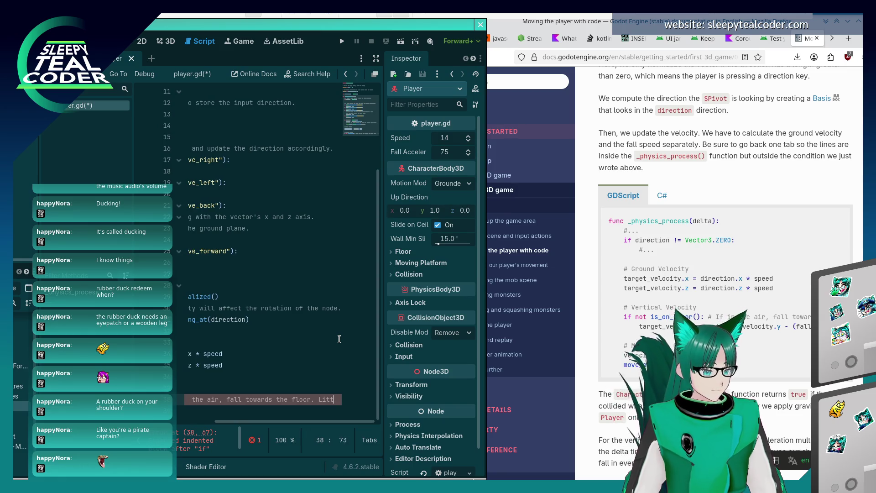
text(erally gravity.)
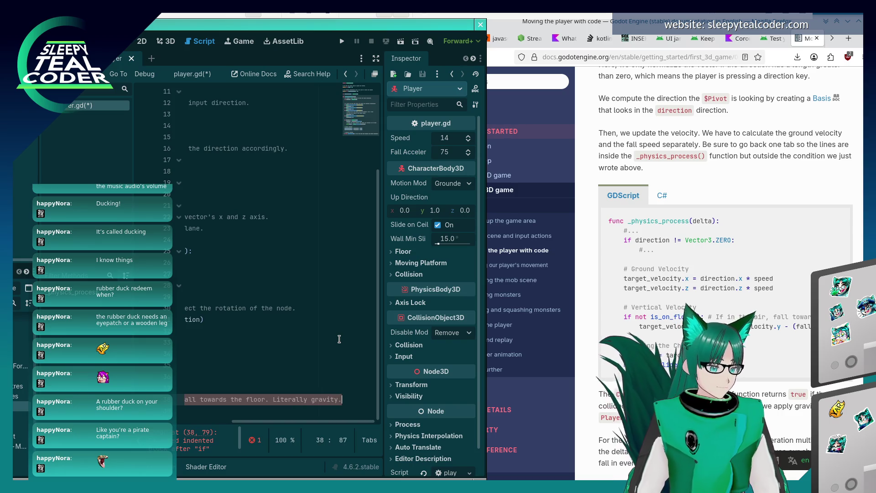
Inside the if block, add target_velocity.y = target_velocity.y - (fall_acceleration * delta)
key(Home)
key(End)
key(Return)
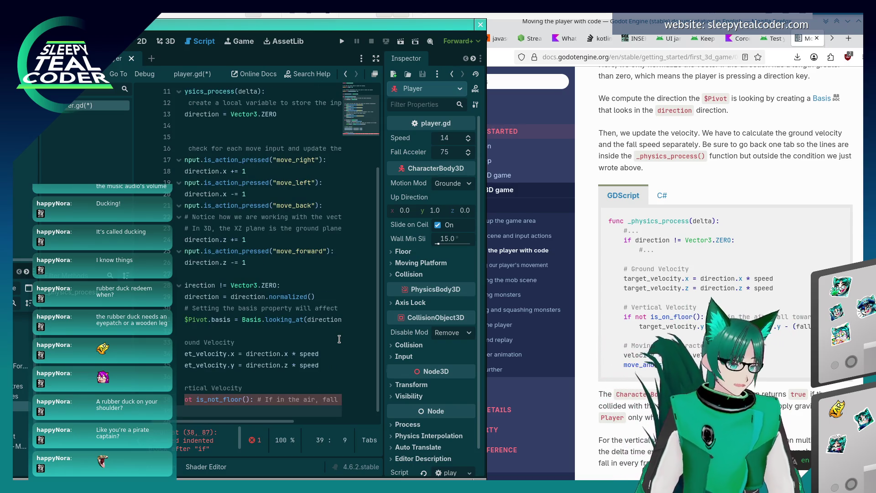
key(Home)
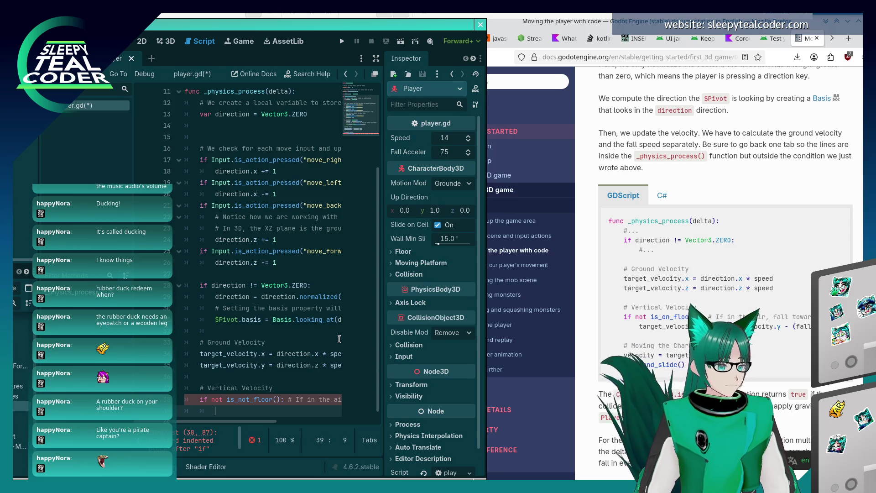
text(target_vel)
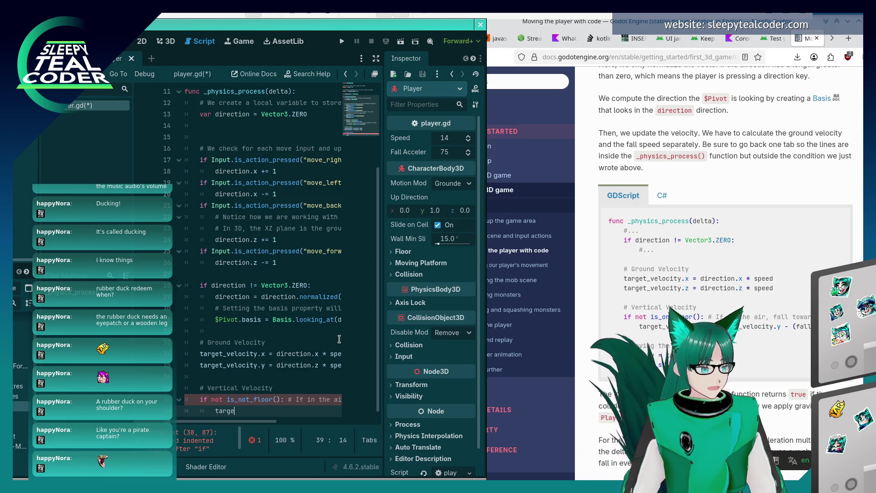
text(ocity.y =)
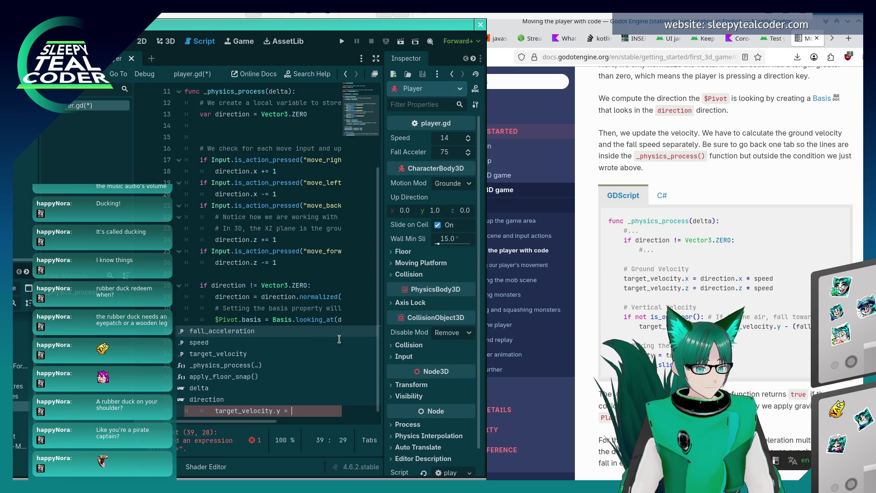
text(target_velocity.y - (fall)
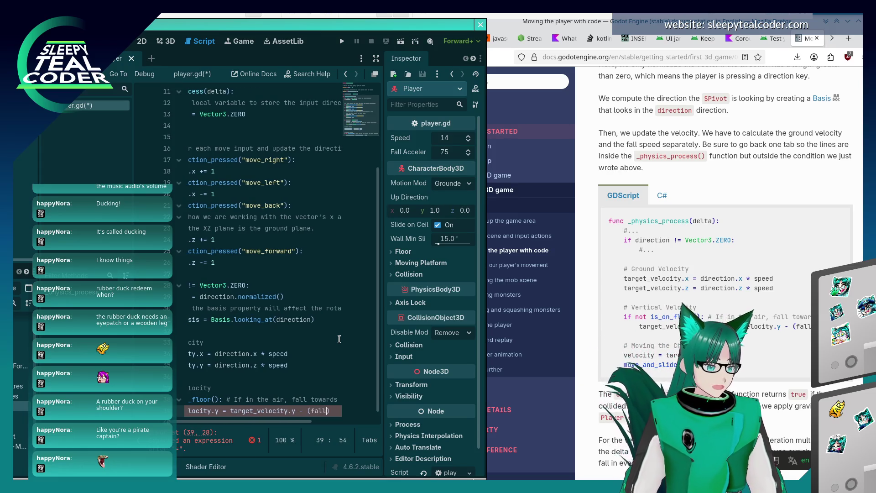
text(_acceleration))
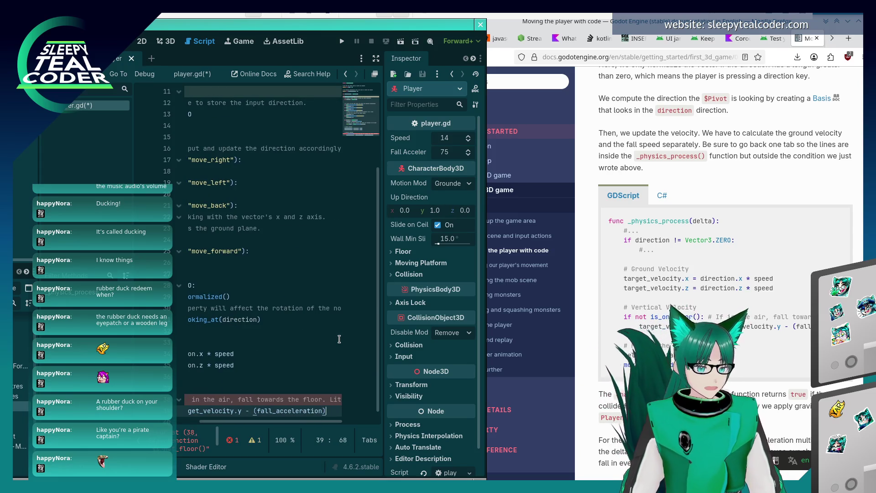
key(alt+Tab)
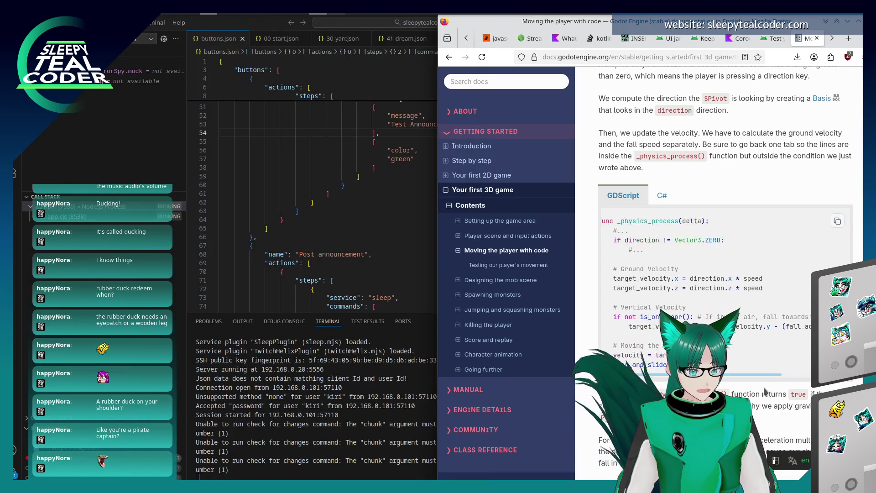
key(alt+Tab)
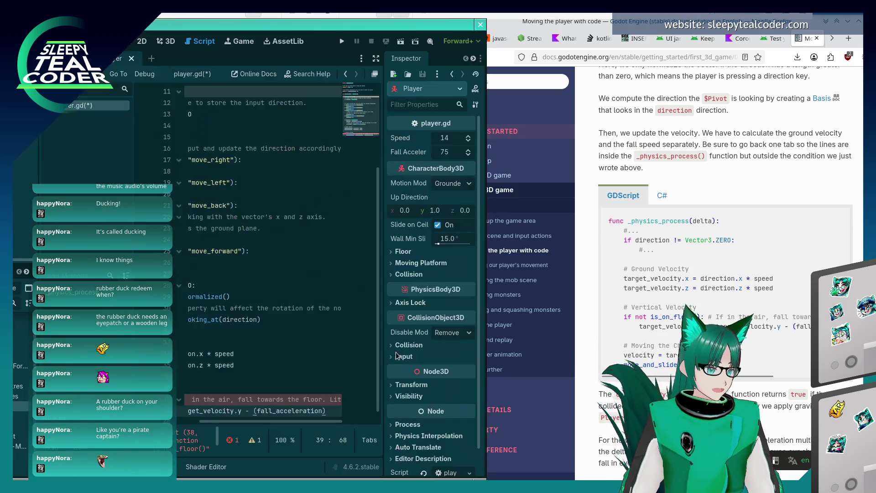
key(Left)
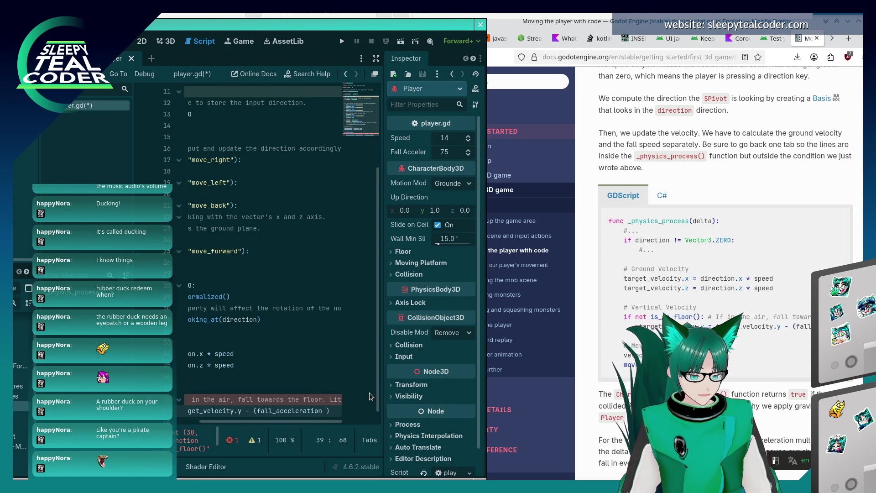
text(* delta))
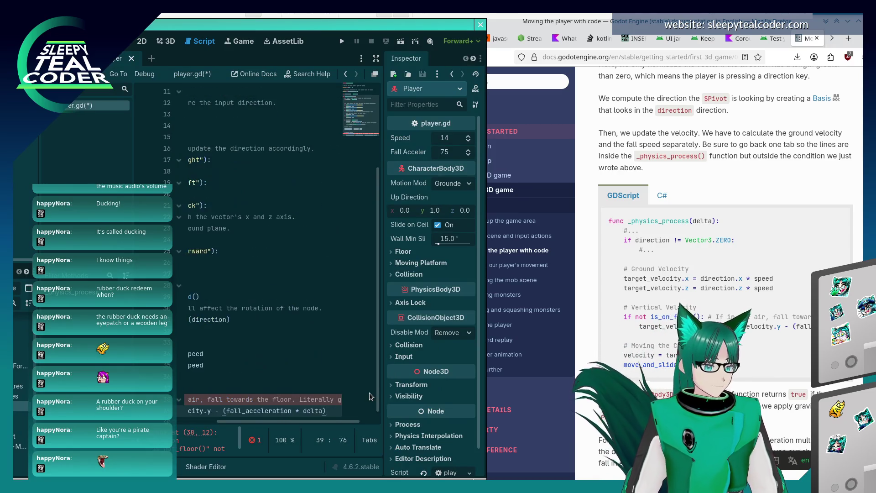
Start a new '#' comment line and correct is_not_floor to is_on_floor() on line 38
key(Return)
key(Return)
key(BackSpace)
text(#)
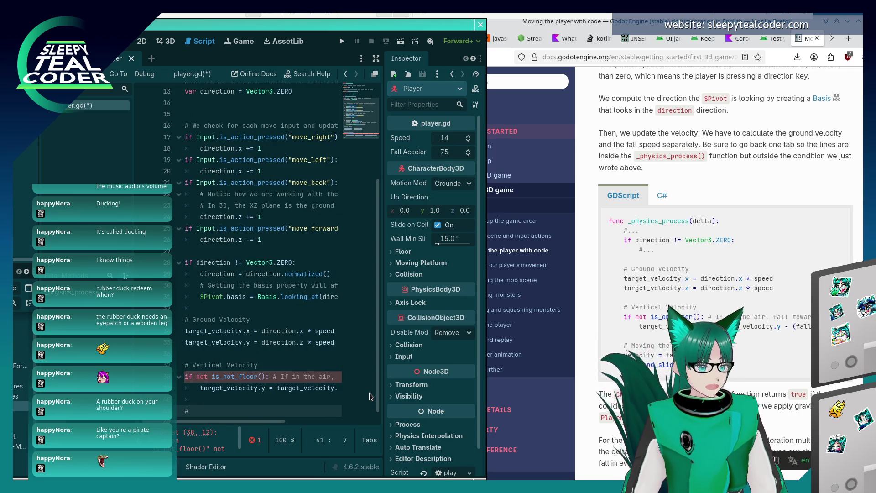
key(Up)
key(Up)
key(Up)
key(Home)
key(Home)
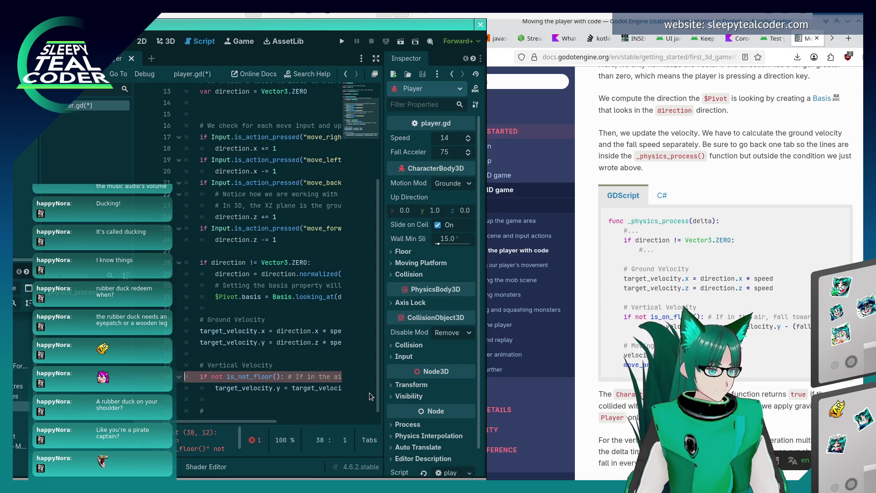
key(Right)
key(Right)
key(Right)
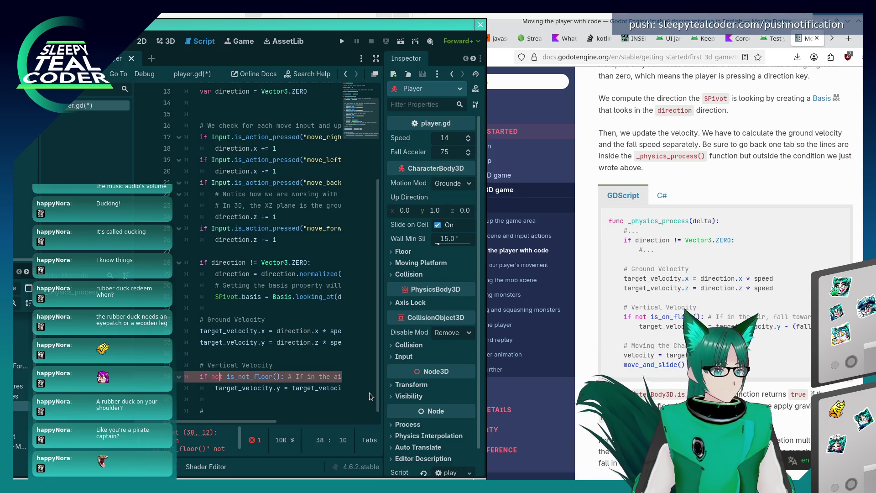
key(Right)
key(Right)
key(Delete)
key(Delete)
key(Delete)
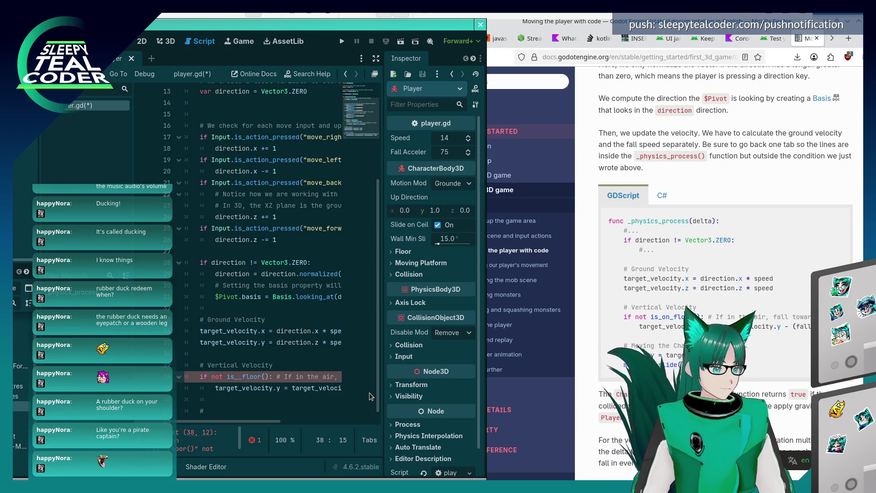
text(on_)
key(Down)
key(Down)
key(Down)
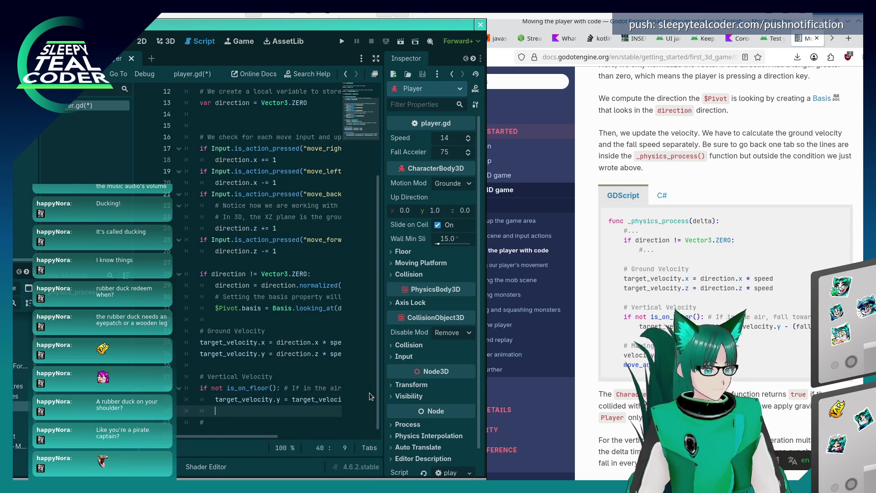
Add '# Moving the Character' with velocity = target_velocity and move_and_slide(), then save player.gd
text(Moving the Char)
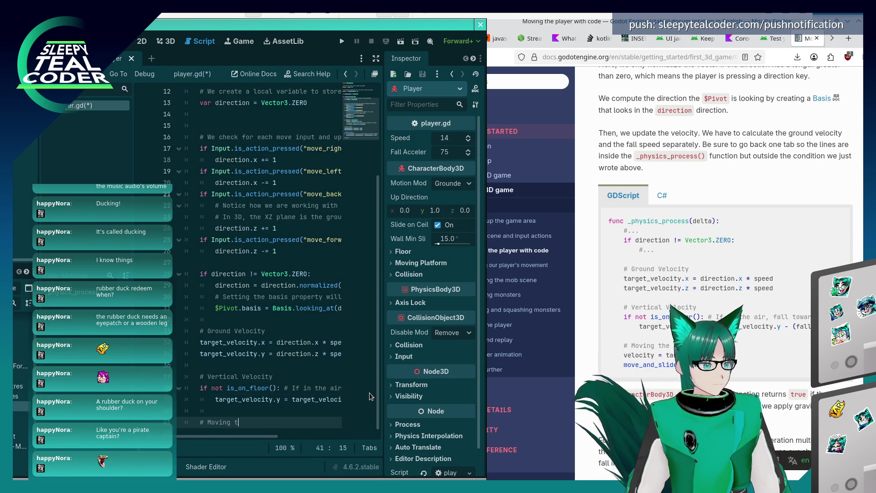
text(acter)
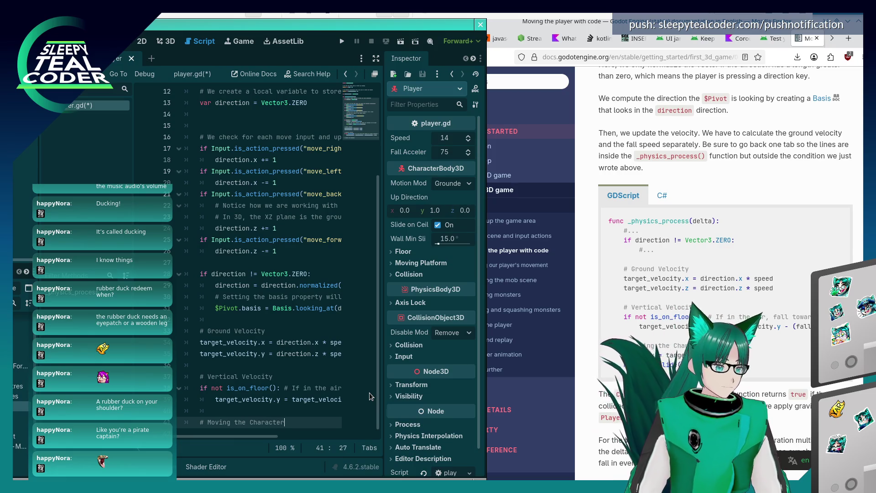
key(Return)
text(veloci)
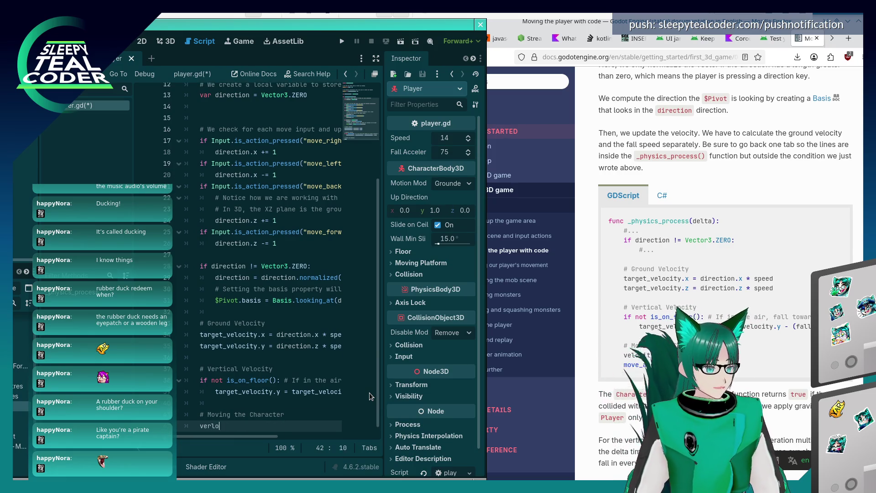
text(ty )
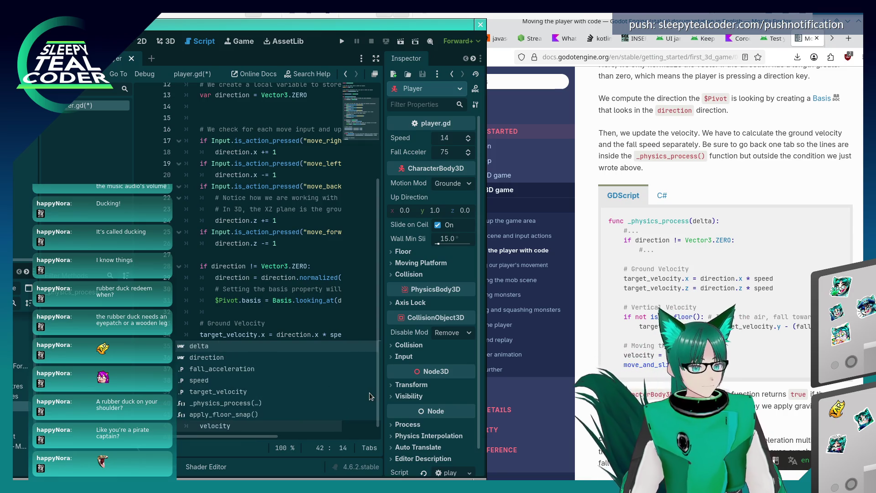
text(= target_veloci)
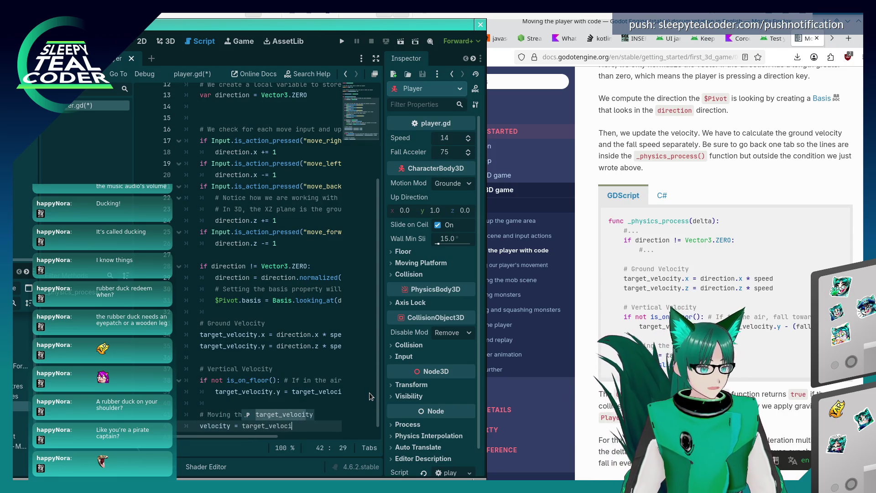
key(Return)
key(Return)
text(move_and_slide())
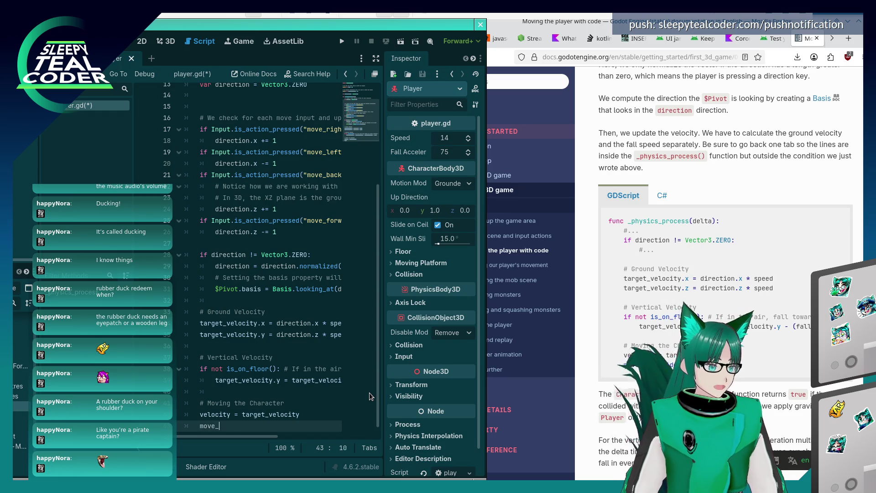
key(ctrl+s)
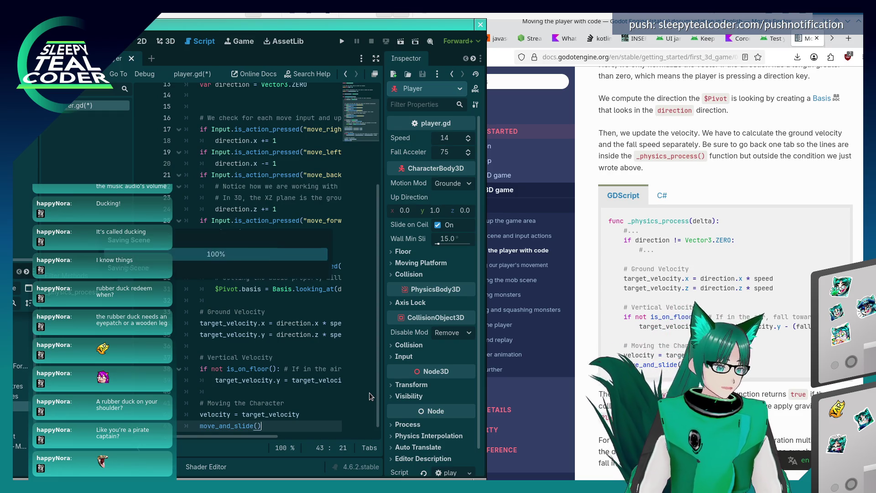
scroll(369, 392, down, 1)
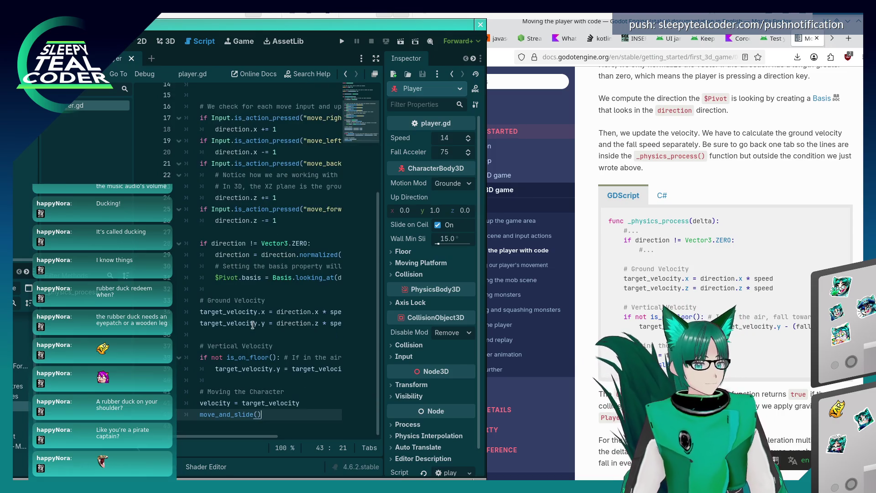
key(super+h)
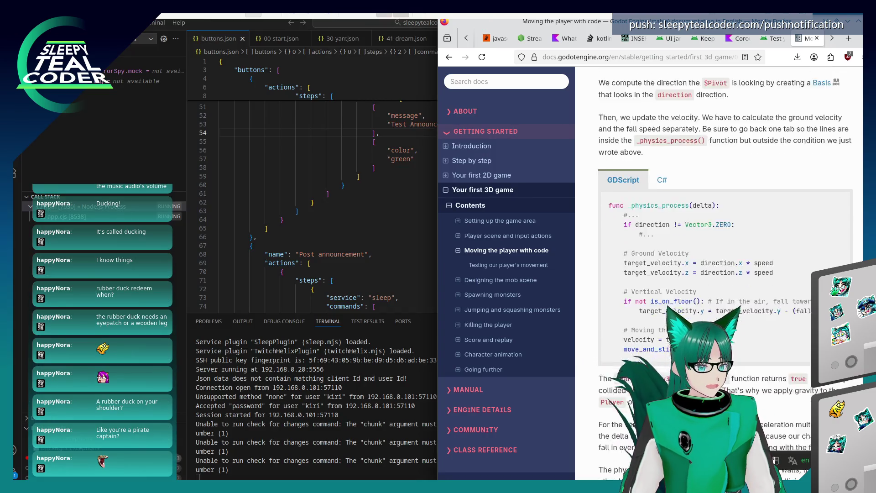
Maximize Firefox to read the full player.gd listing, snap it to the right half, and return to Godot
scroll(725, 273, down, 3)
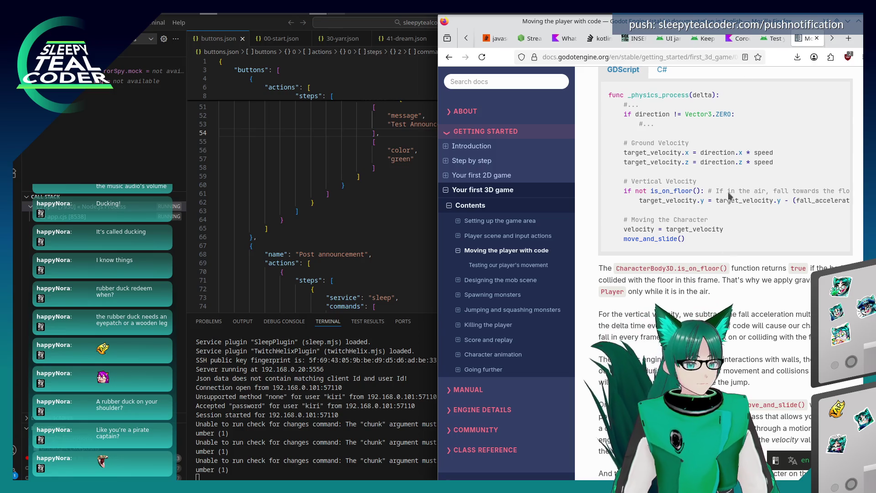
click(858, 21)
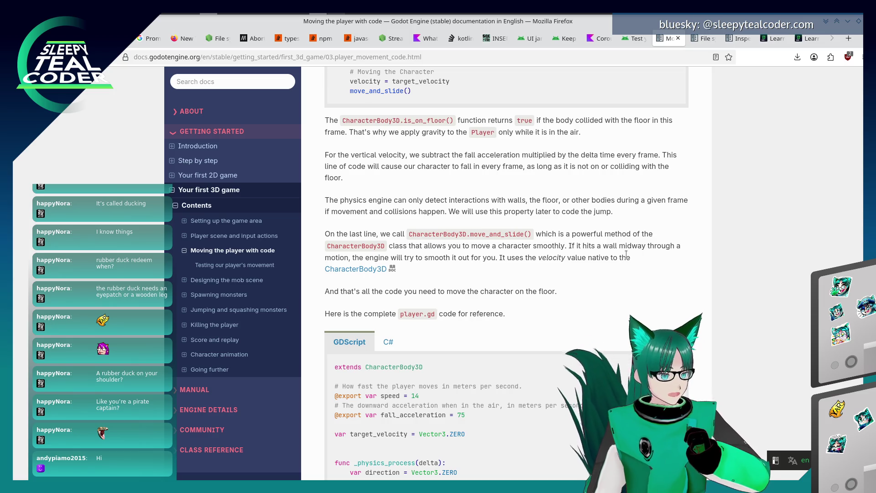
scroll(520, 324, down, 3)
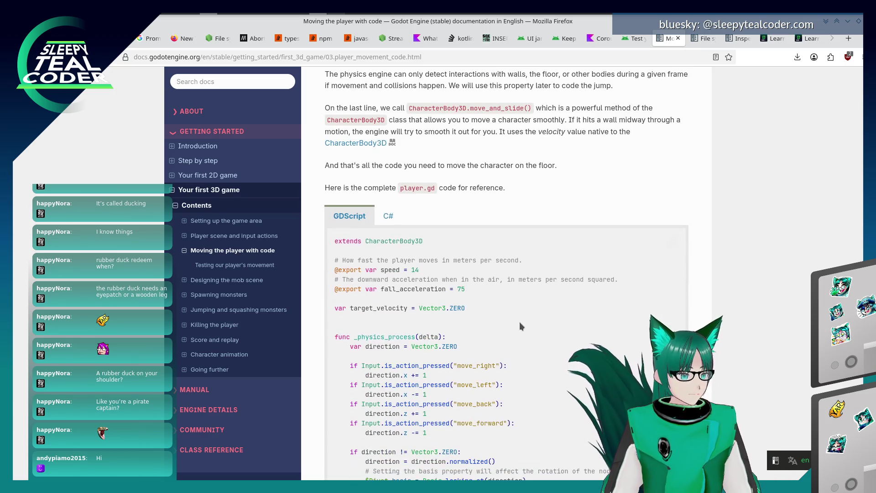
scroll(519, 321, down, 3)
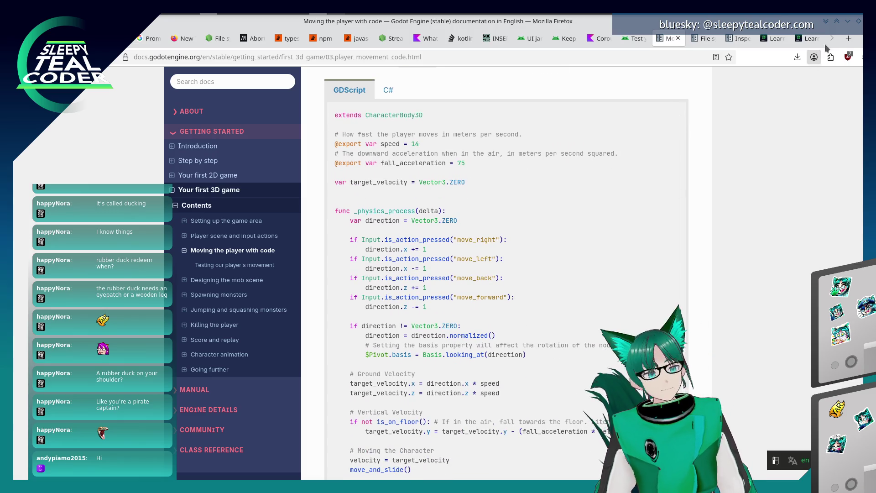
click(858, 21)
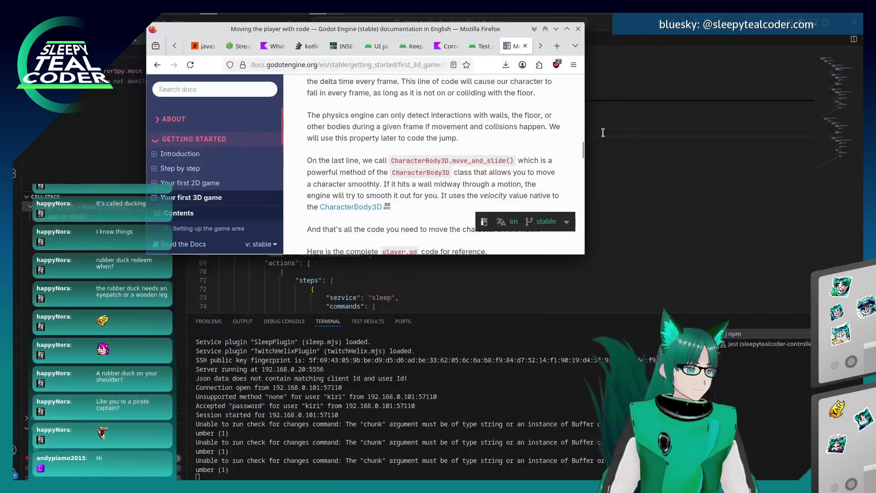
drag(447, 30, 875, 197)
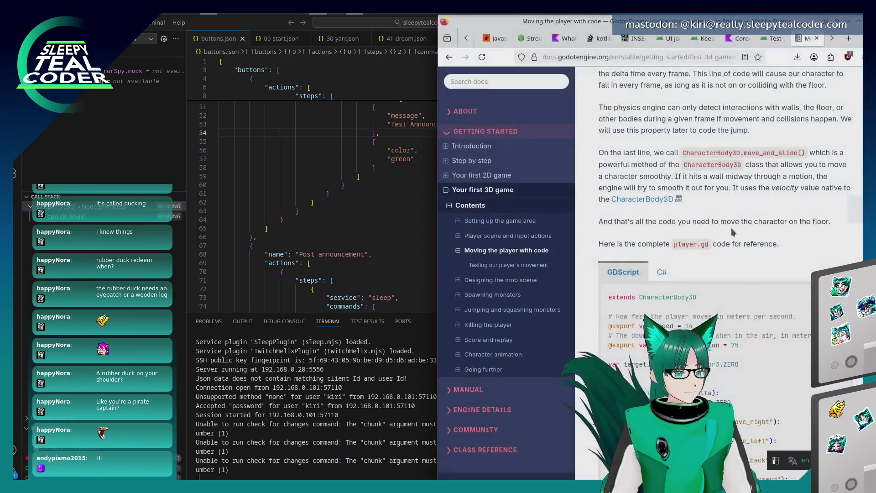
scroll(737, 232, down, 5)
key(alt+Tab)
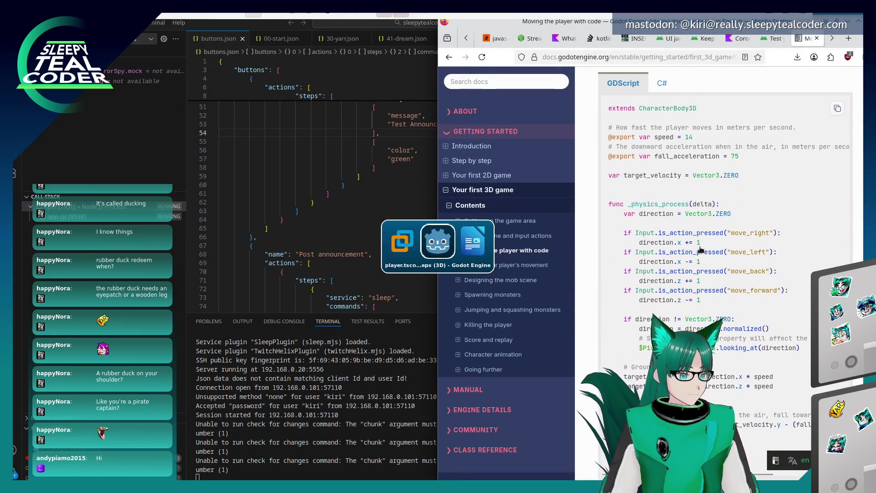
scroll(287, 264, up, 3)
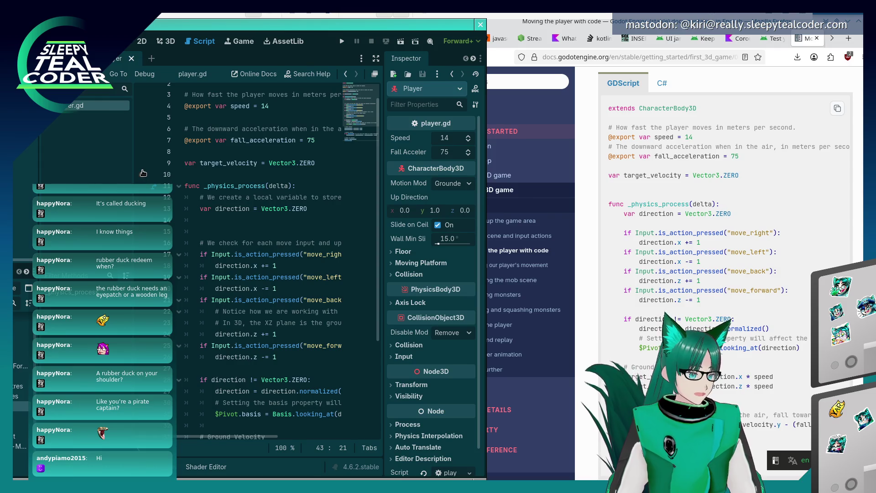
Drag the script-list splitter left to widen player.gd's code, dismissing the script's context menu
drag(143, 172, 76, 169)
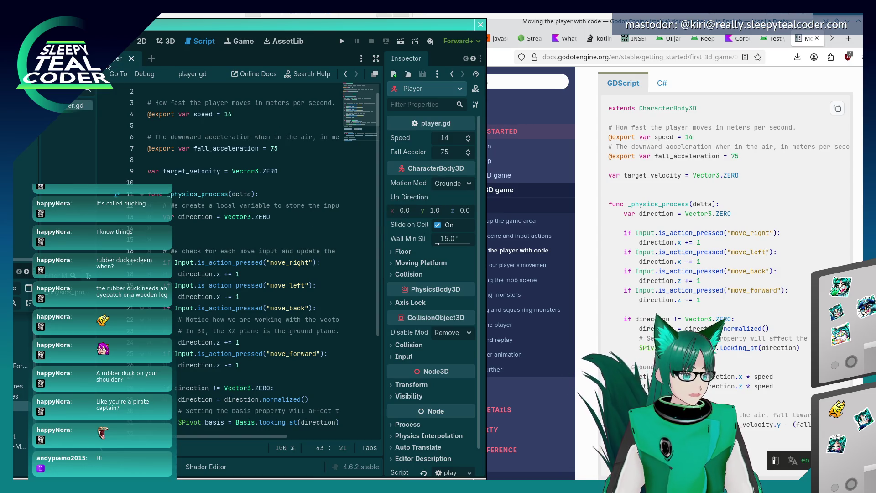
right_click(72, 107)
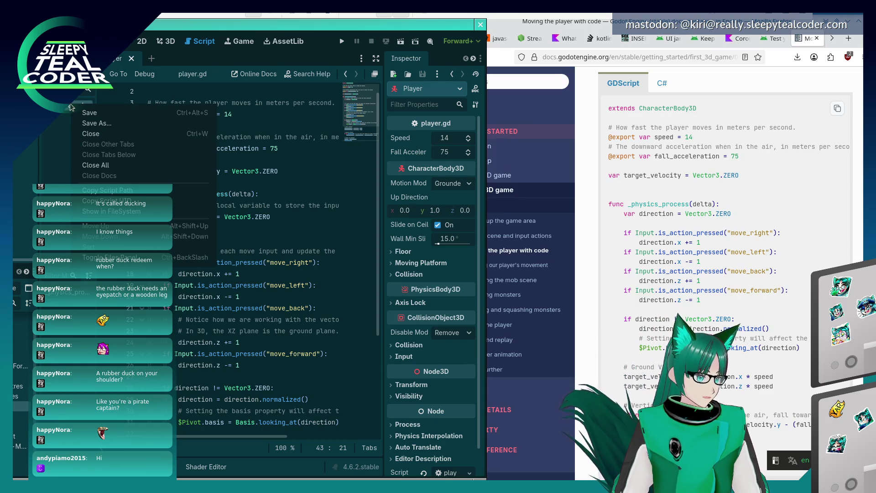
click(52, 136)
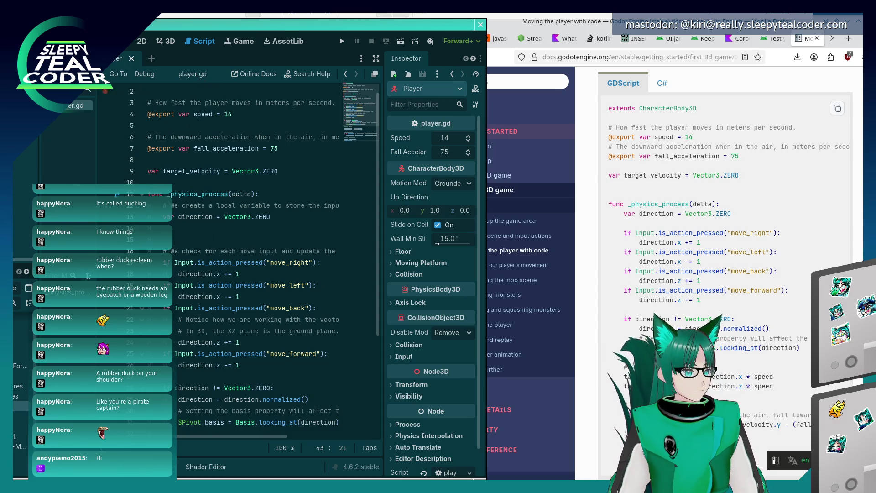
Detach the script editor into a larger floating window and scroll through player.gd's finished code
click(374, 74)
mouse_move(339, 63)
mouse_down()
mouse_move(351, 46)
mouse_move(305, 48)
mouse_up()
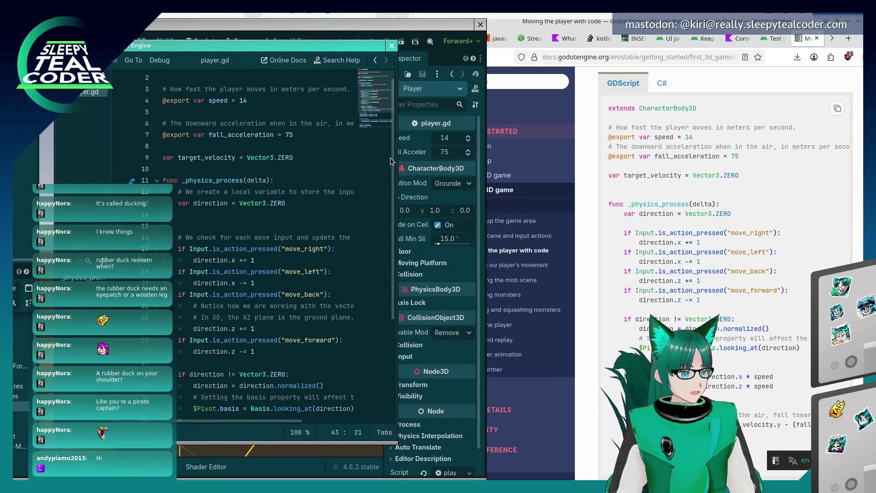
drag(397, 443, 537, 442)
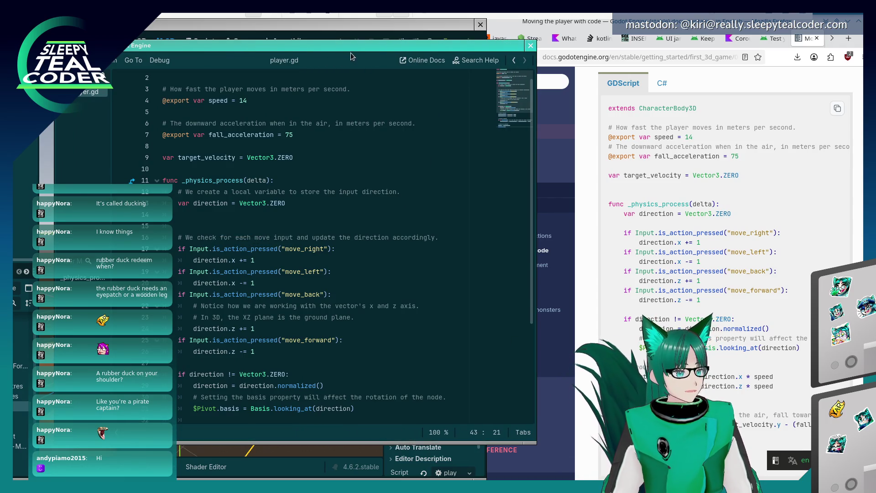
drag(350, 53, 392, 63)
scroll(413, 315, down, 2)
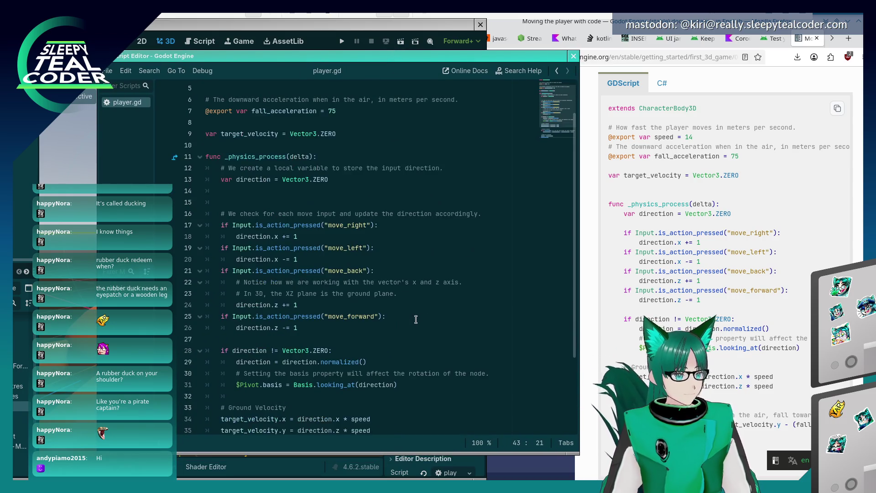
scroll(415, 315, up, 2)
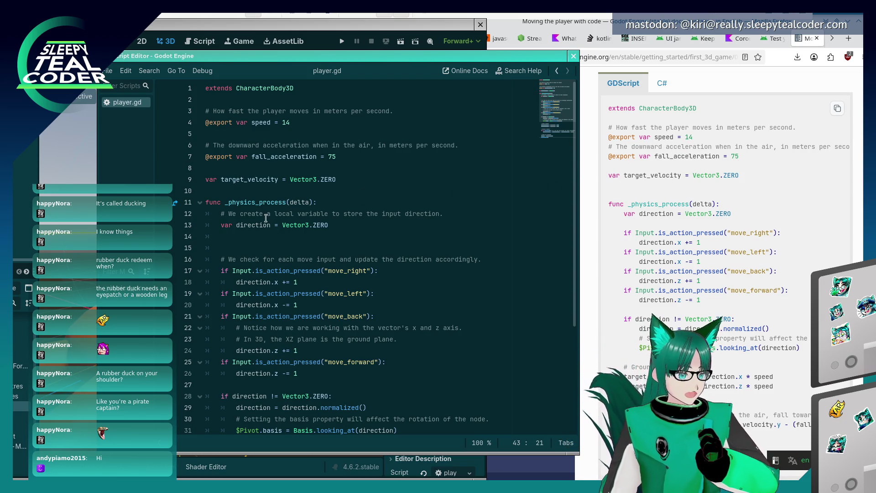
scroll(294, 244, down, 2)
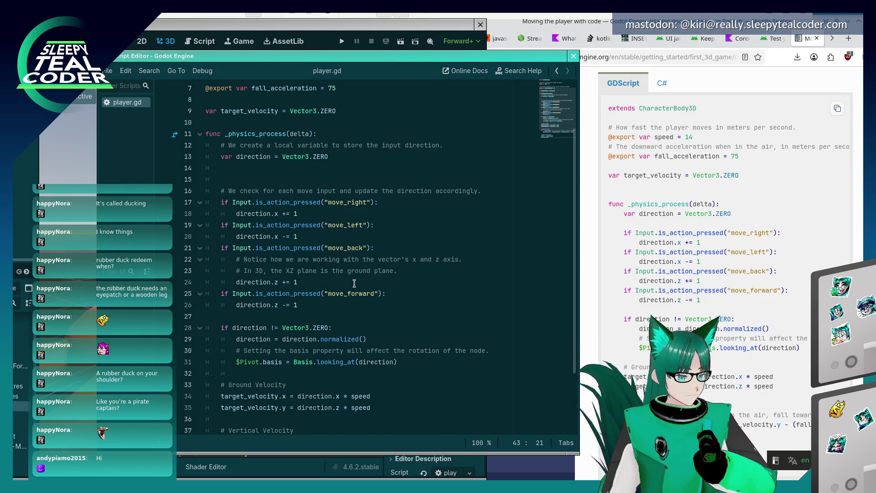
scroll(354, 283, down, 1)
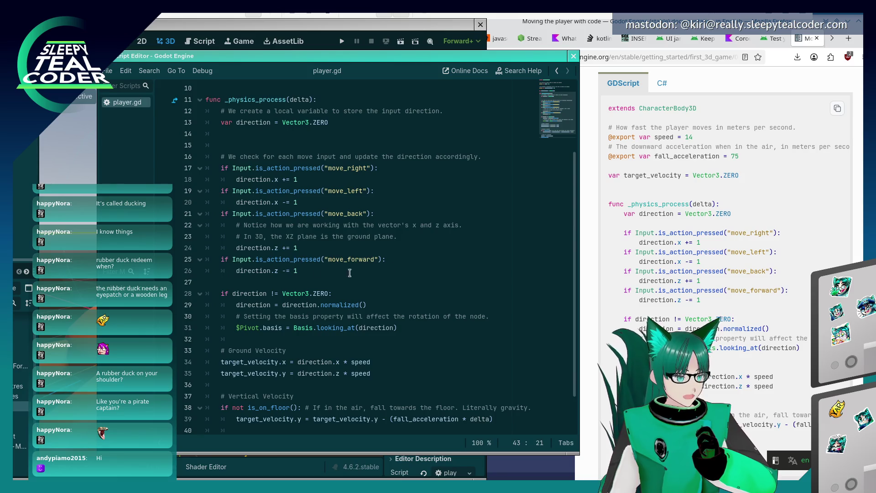
scroll(330, 279, down, 2)
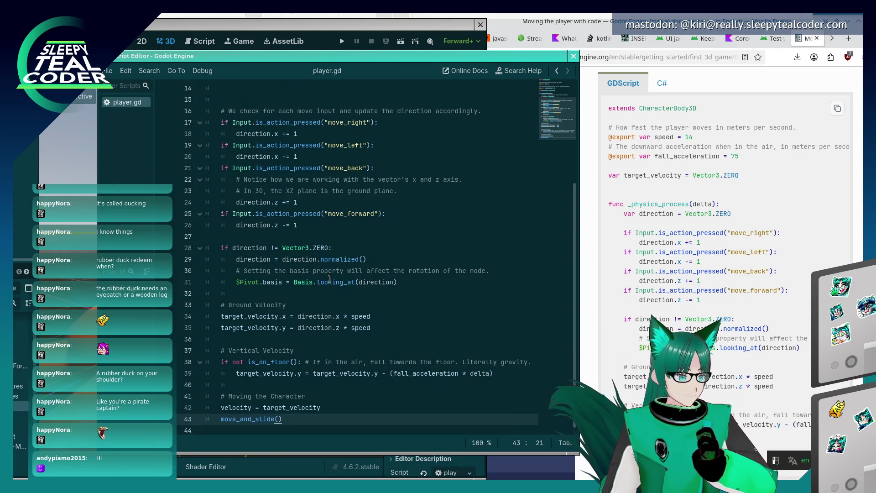
mouse_move(329, 277)
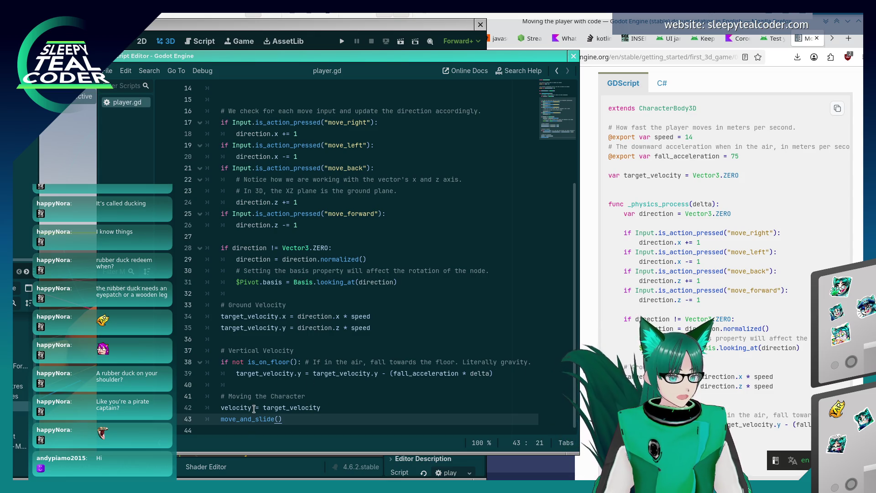
click(672, 318)
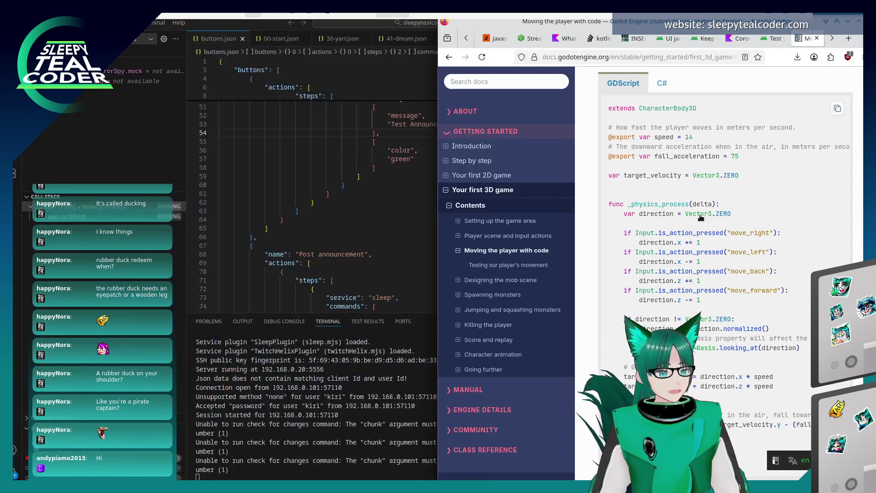
Maximize Firefox at the 'Testing our player's movement' section, then switch back to Godot
scroll(662, 288, down, 5)
scroll(660, 289, down, 3)
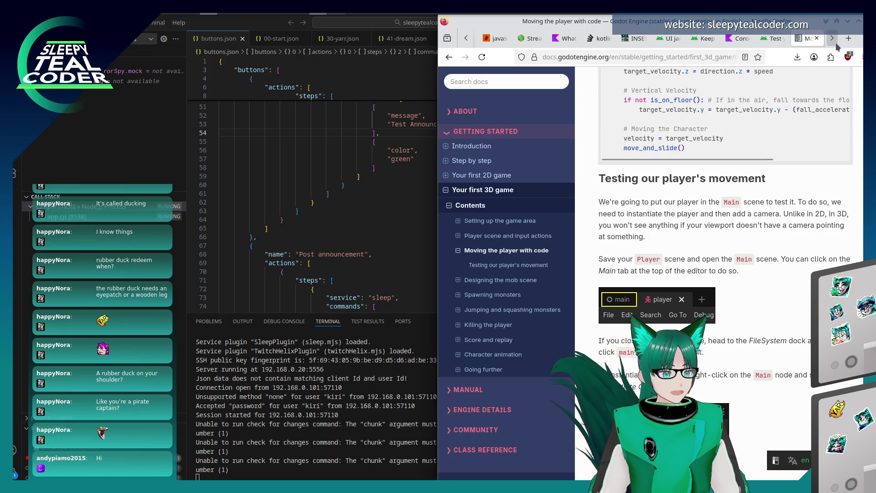
click(857, 22)
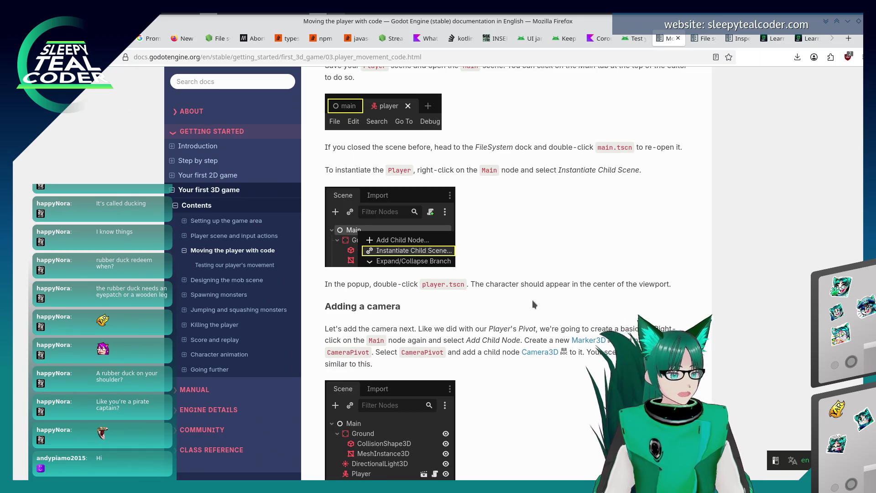
scroll(532, 300, up, 3)
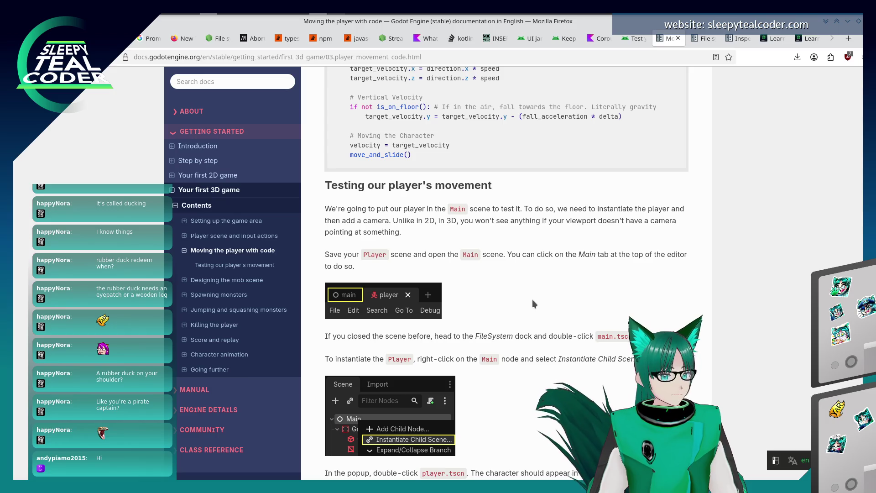
key(alt+Tab)
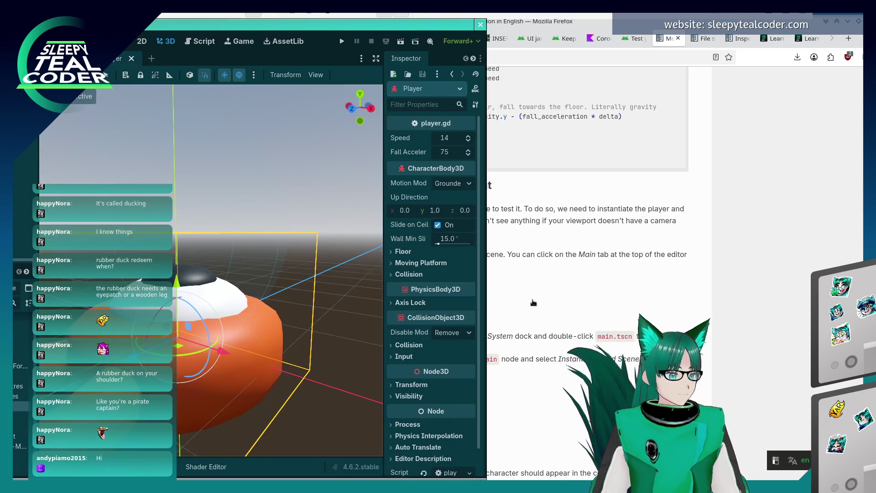
Move the Godot editor window fully onto the screen and bring it to the front
drag(340, 25, 578, 36)
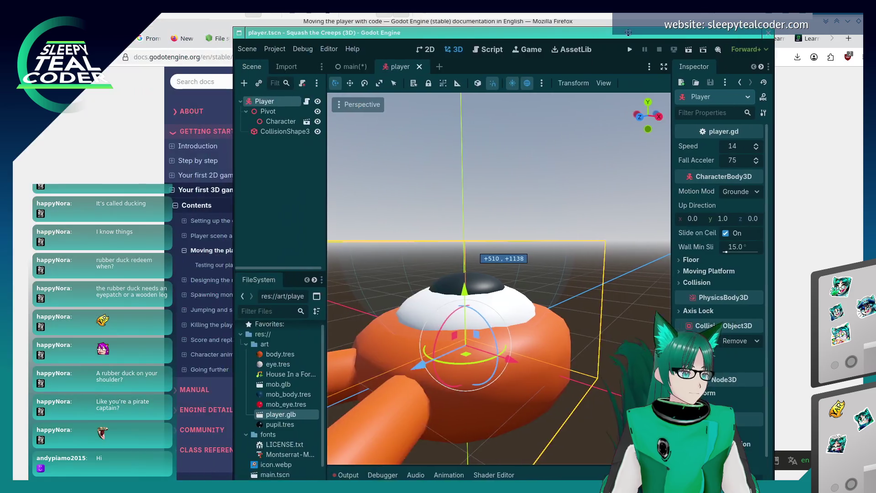
click(282, 175)
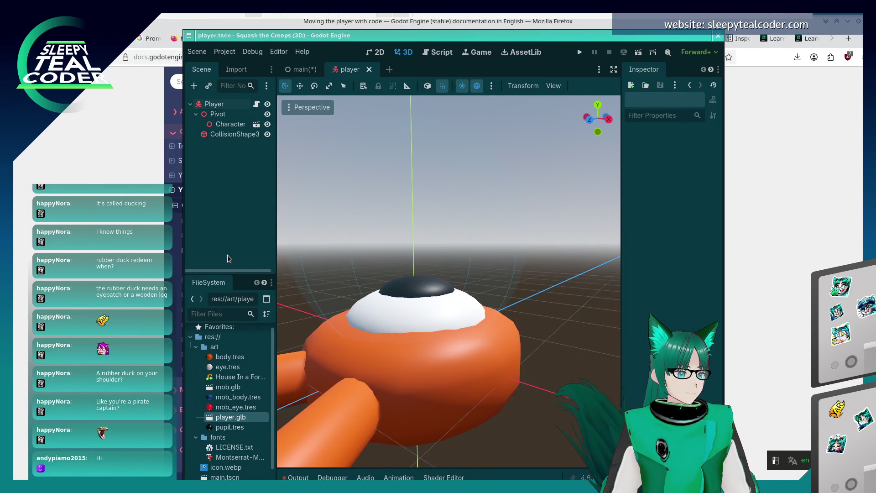
key(alt+Tab)
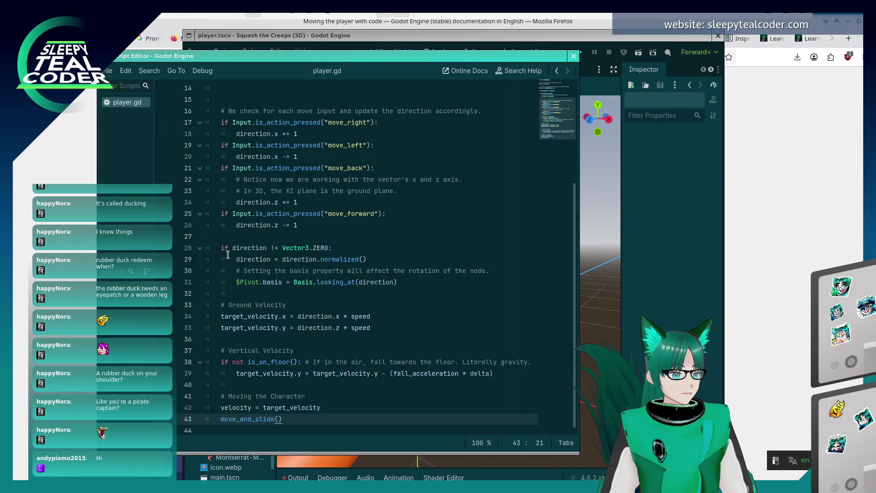
key(alt+Tab)
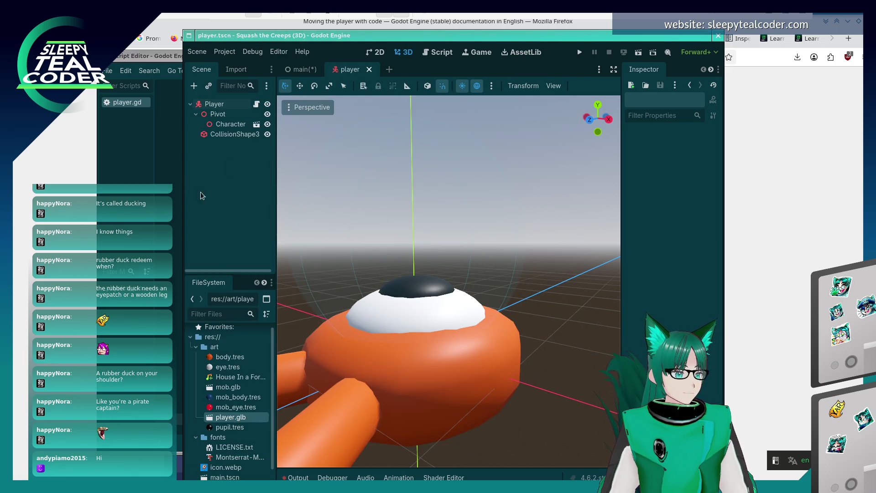
key(alt+Tab)
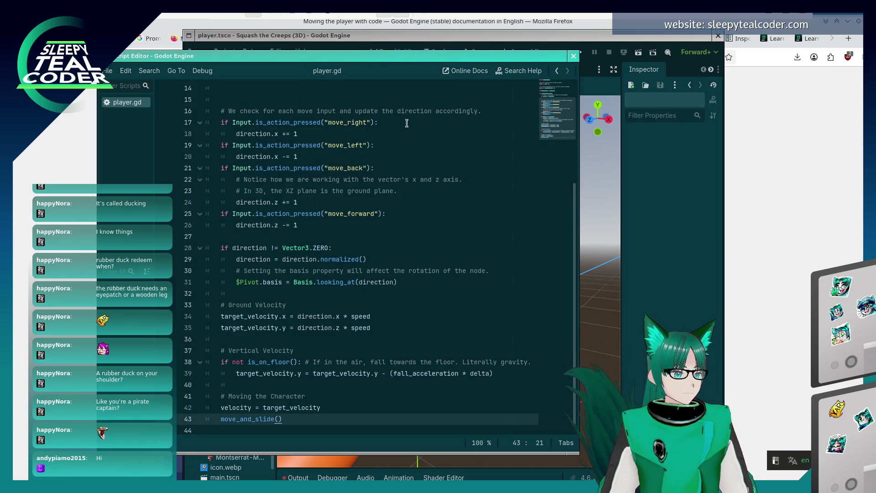
key(alt+Tab)
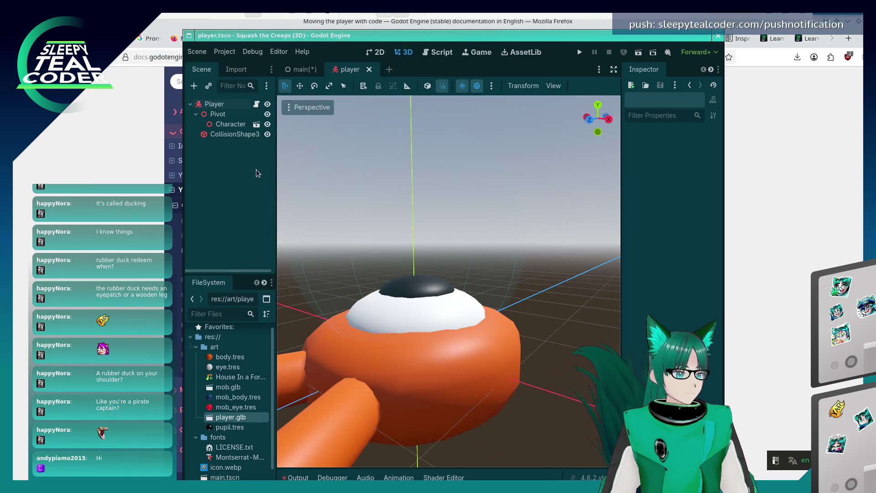
Open player.gd in the built-in script workspace and skim the docs to 'Adding a camera'
scroll(231, 471, down, 1)
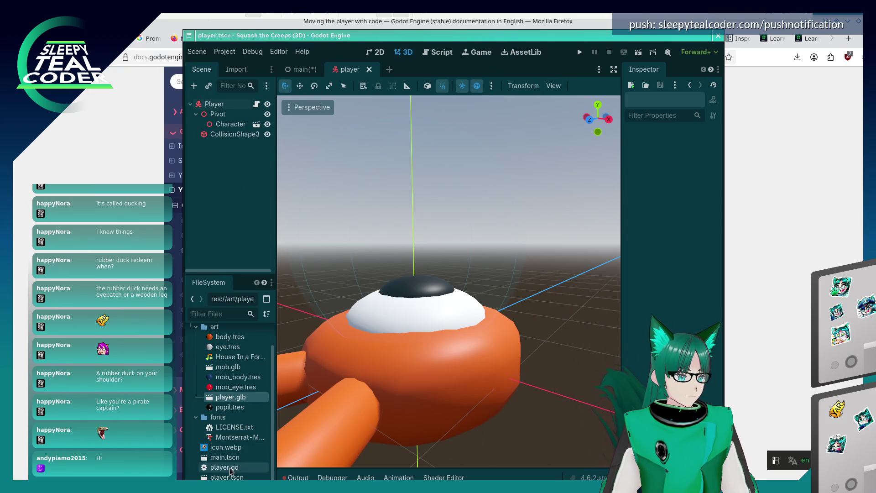
double_click(230, 470)
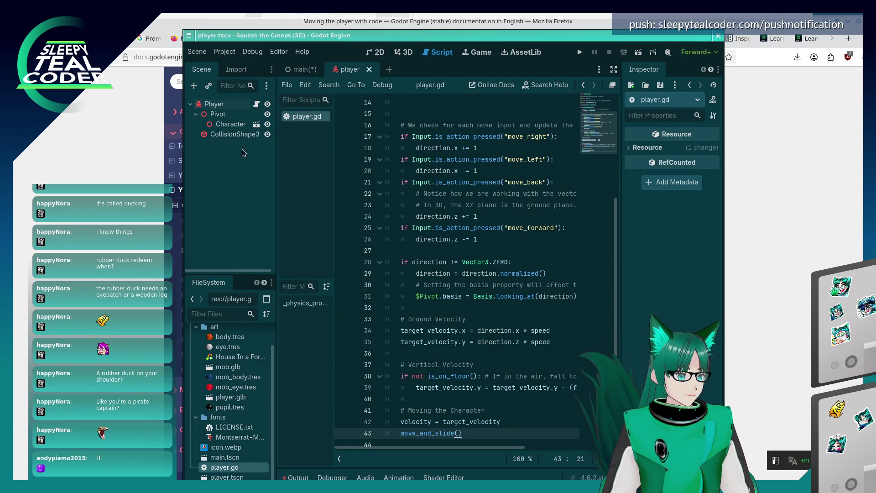
click(766, 177)
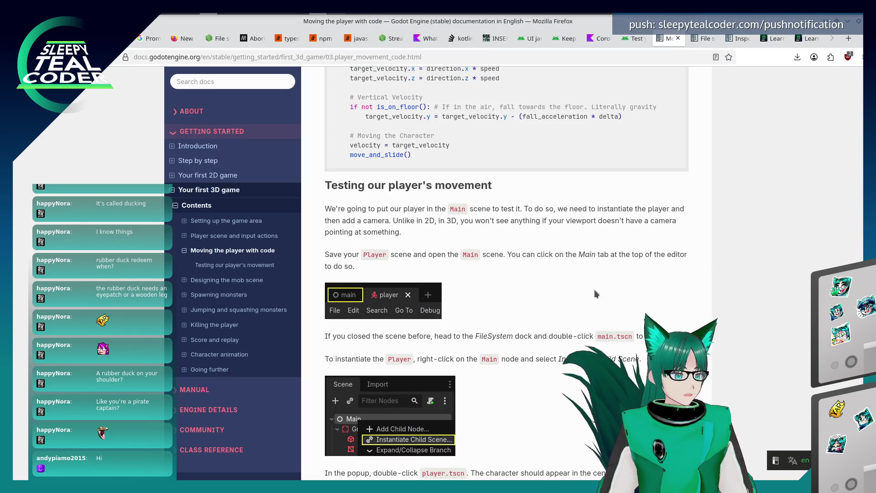
scroll(593, 289, down, 2)
scroll(594, 290, down, 2)
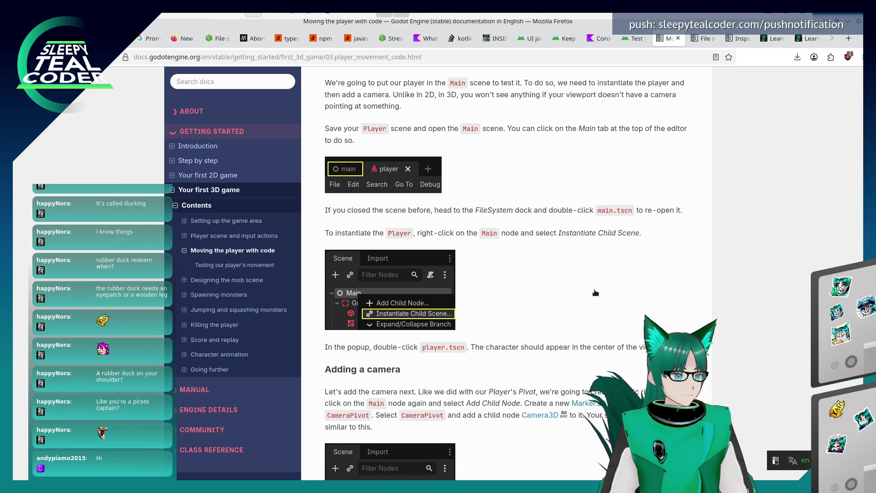
key(alt+Tab)
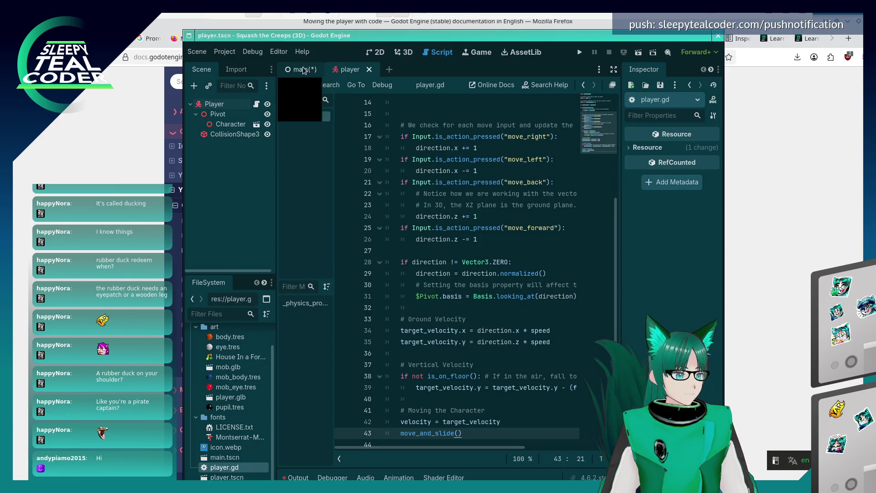
Switch to the main scene, save it, and check the docs for the next step
click(304, 70)
click(507, 229)
key(ctrl+s)
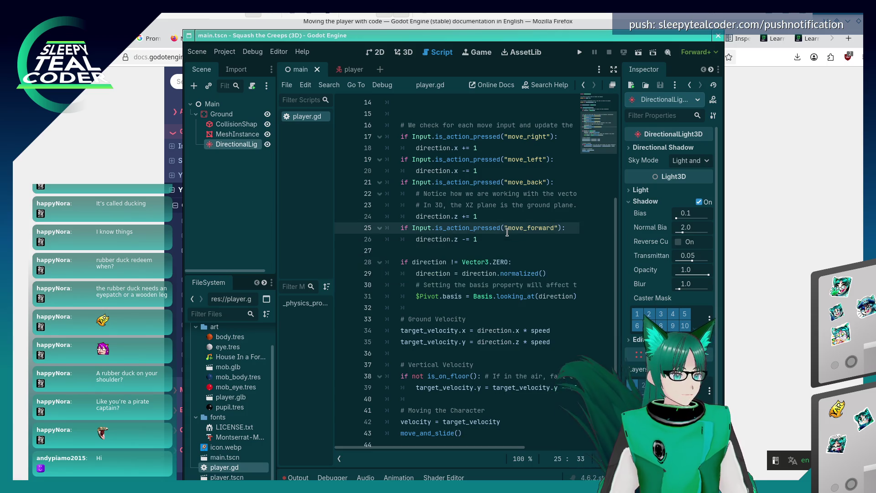
key(alt+Tab)
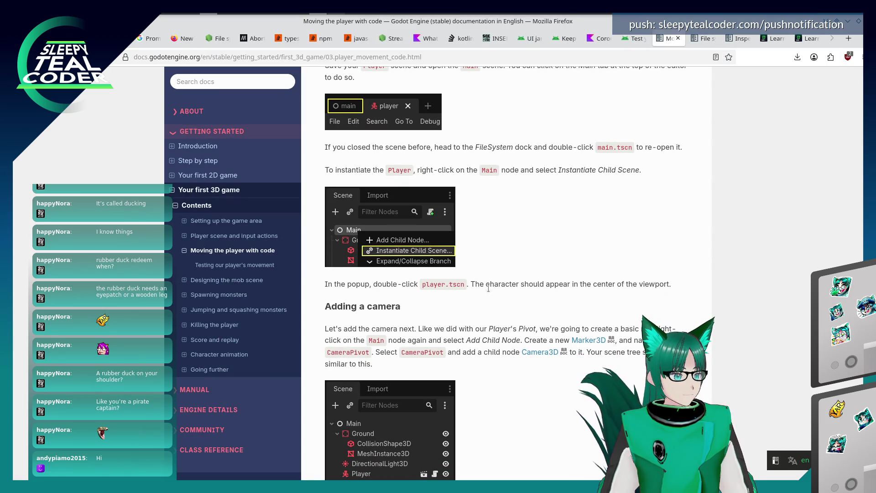
key(alt+Tab)
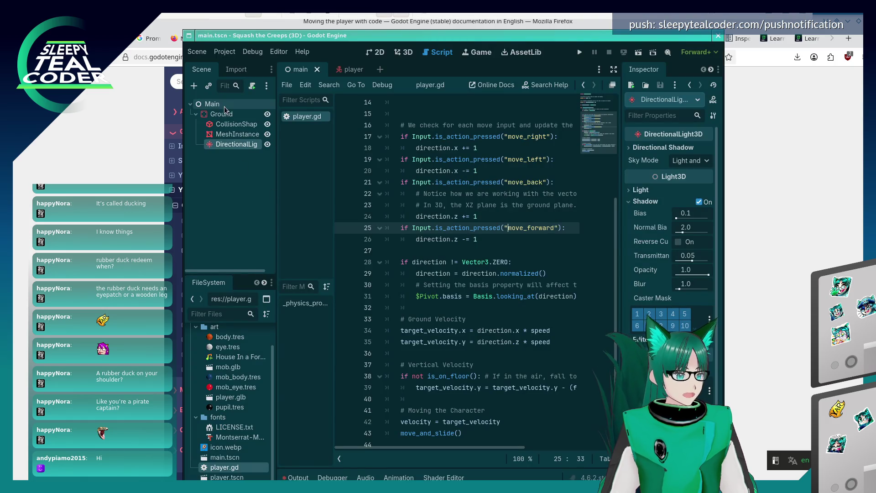
Instance player.glb as a child scene under the Main node
right_click(230, 108)
click(260, 127)
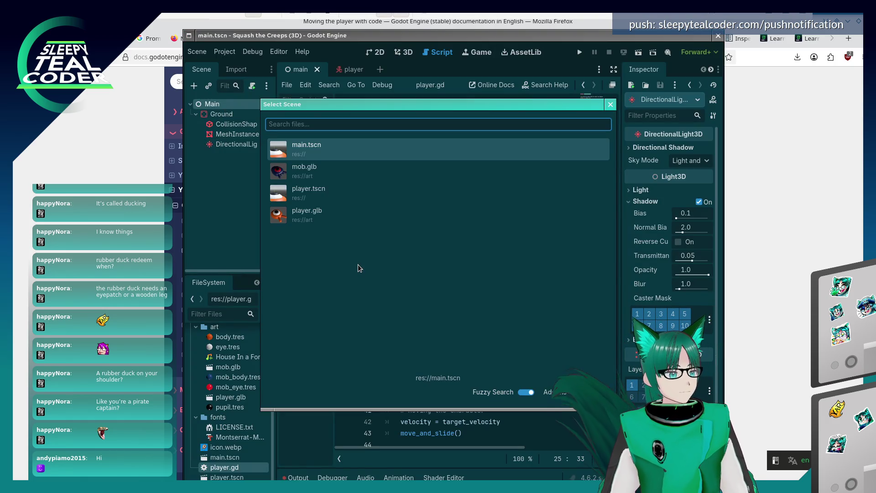
double_click(299, 215)
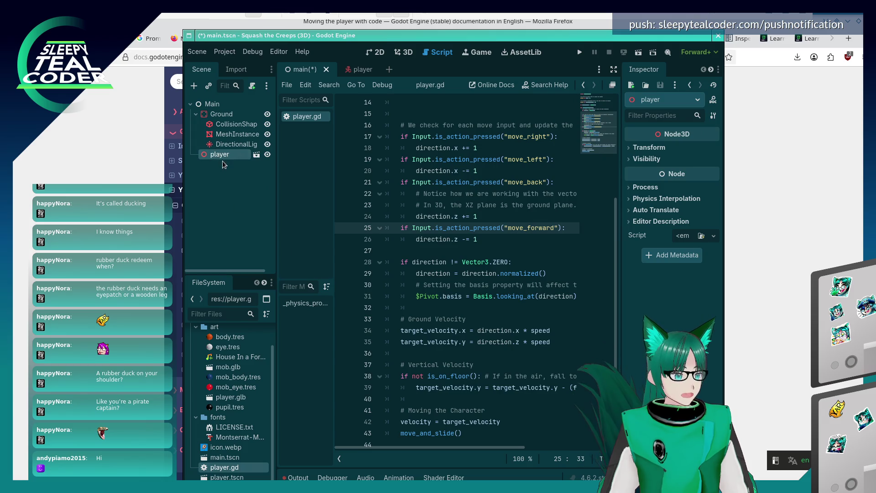
key(alt+Tab)
scroll(585, 273, down, 3)
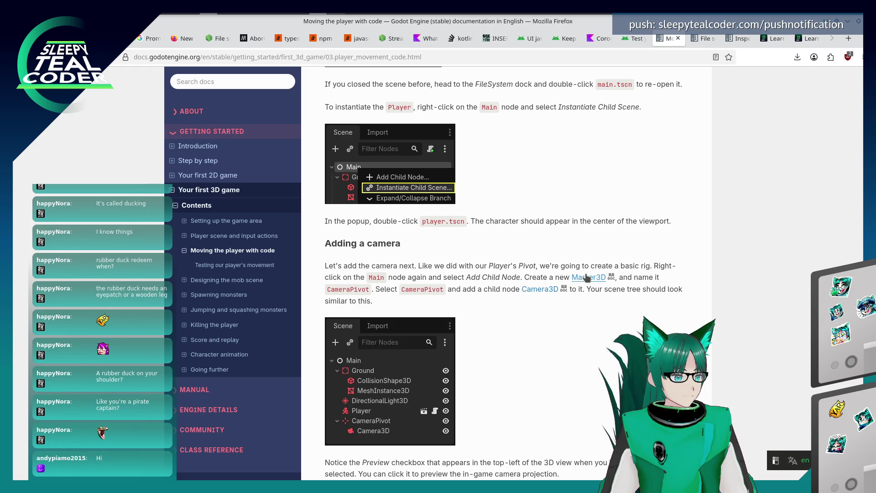
key(alt+Tab)
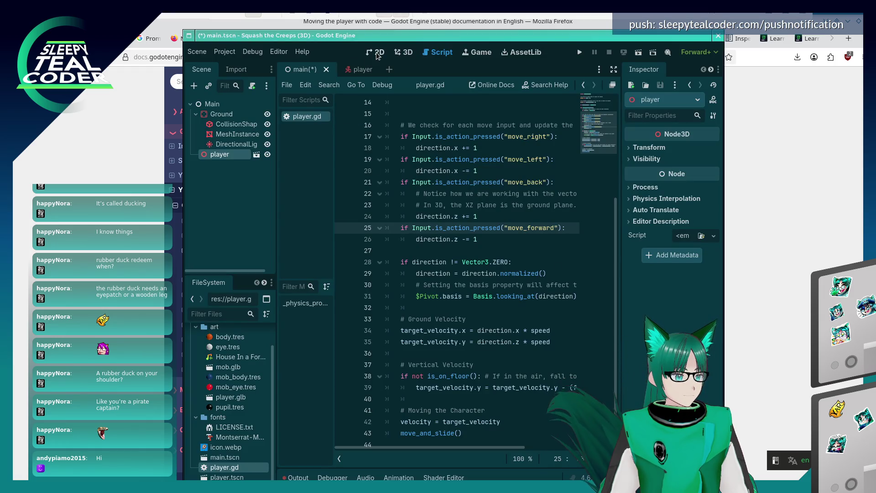
Show the main scene in the 3D view and orbit down onto the centred player
click(377, 53)
click(403, 52)
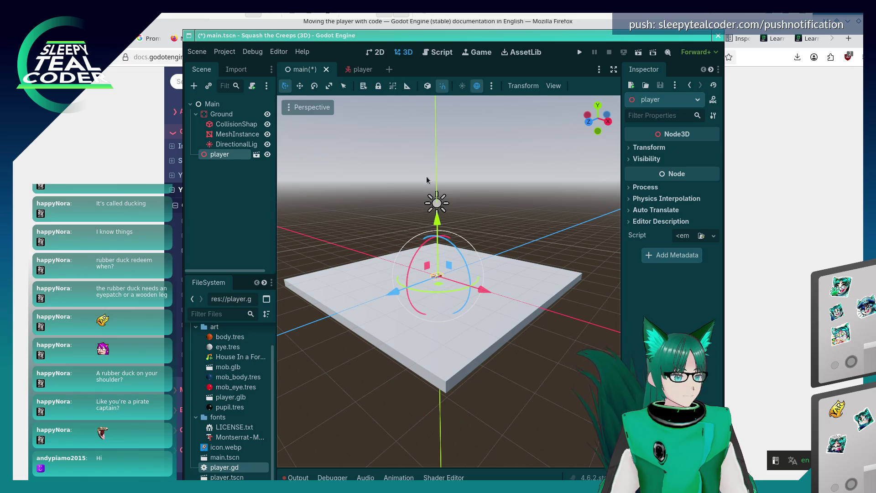
scroll(435, 279, up, 5)
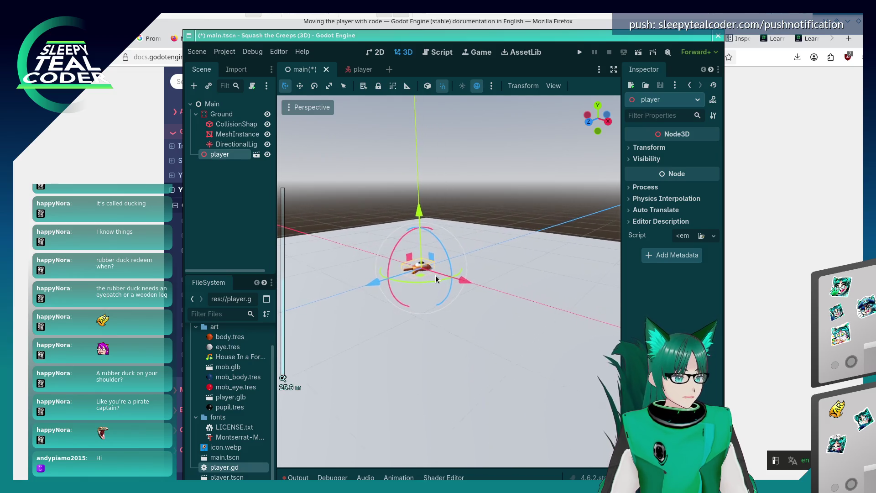
scroll(436, 279, up, 3)
mouse_move(394, 257)
mouse_down()
mouse_move(449, 321)
mouse_move(423, 313)
mouse_move(408, 269)
mouse_up()
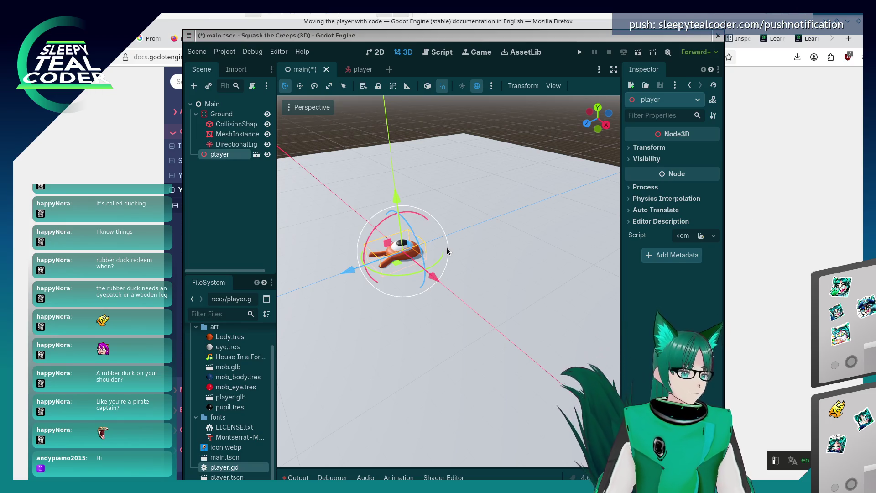
key(alt+Tab)
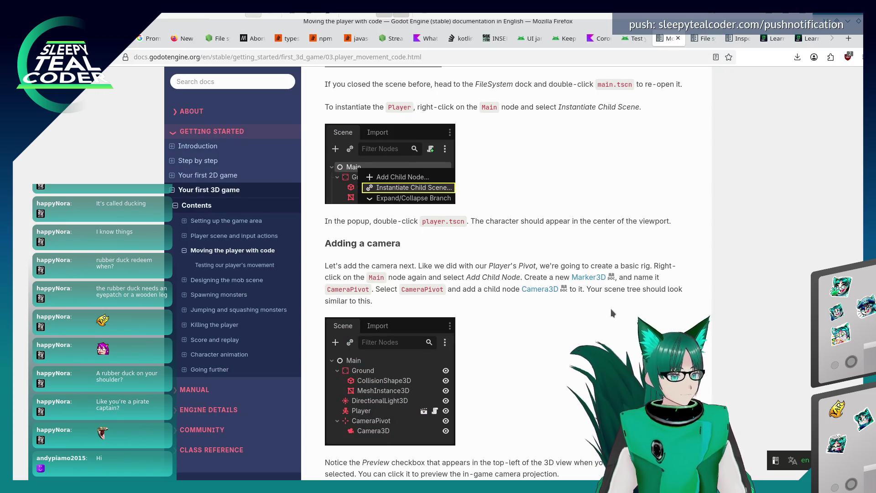
scroll(604, 315, down, 2)
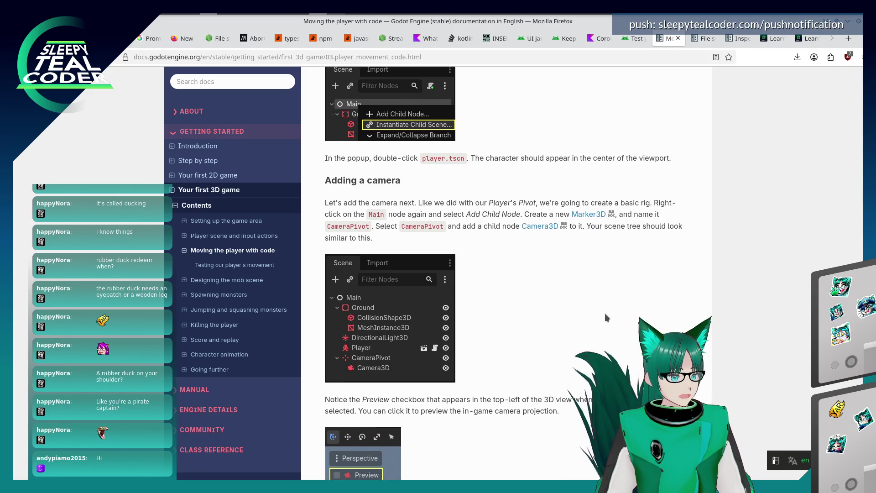
scroll(527, 308, up, 3)
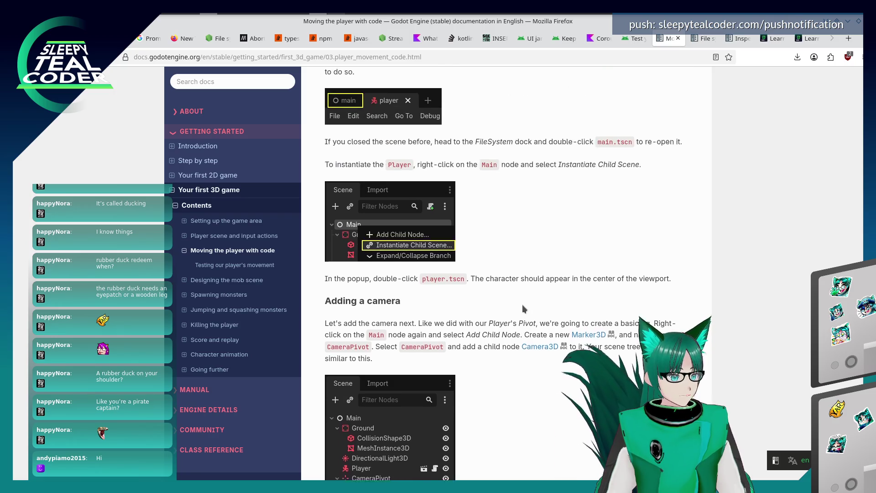
scroll(524, 310, up, 6)
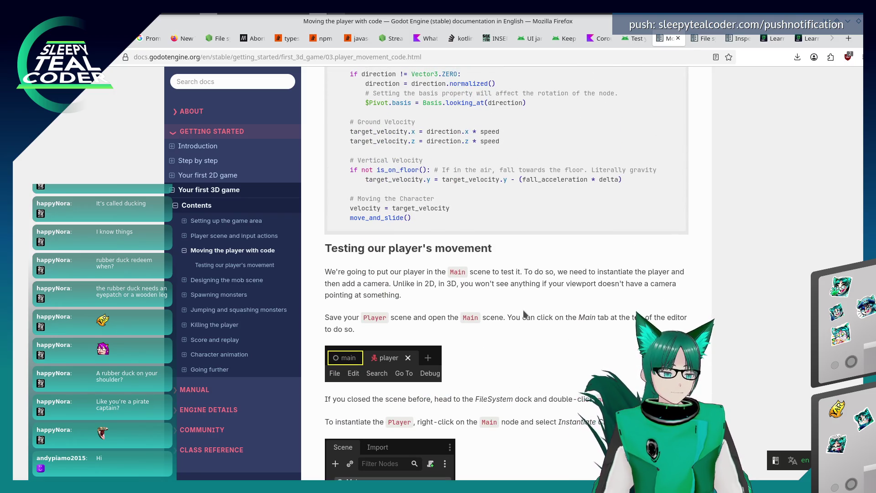
scroll(524, 313, down, 7)
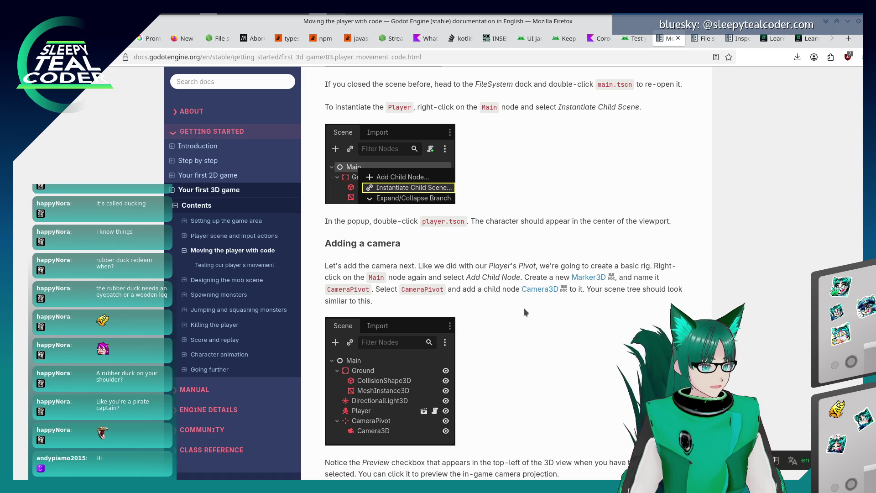
key(alt+Tab)
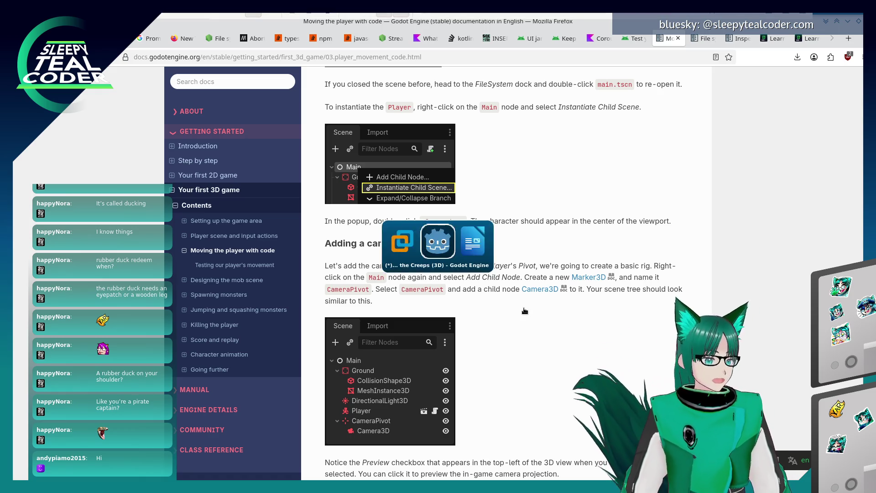
Open player.tscn in its own scene tab, then return to the main scene
right_click(213, 156)
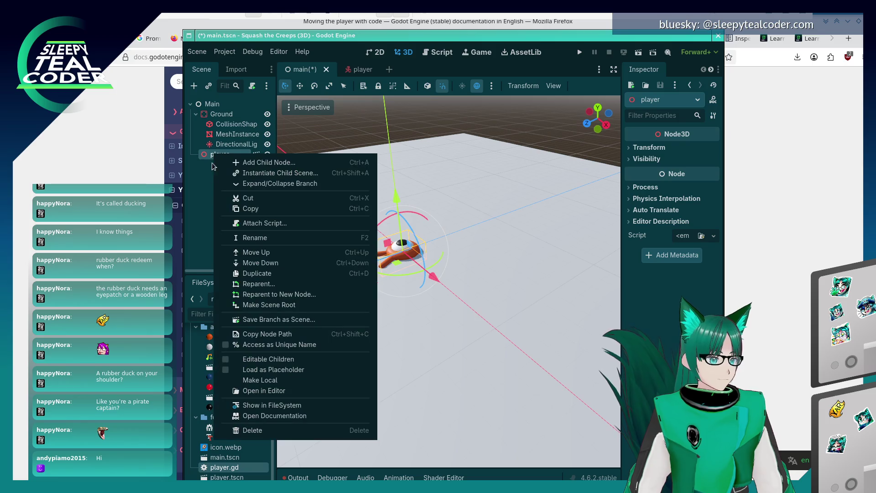
click(224, 469)
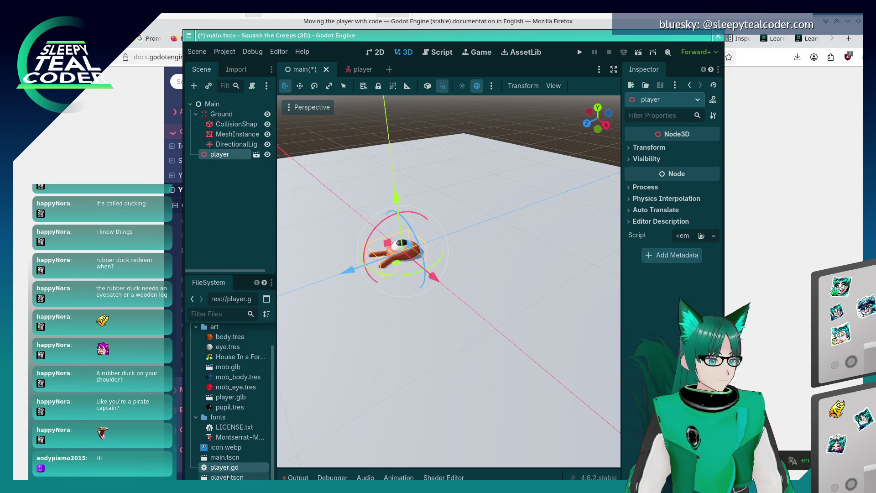
double_click(226, 476)
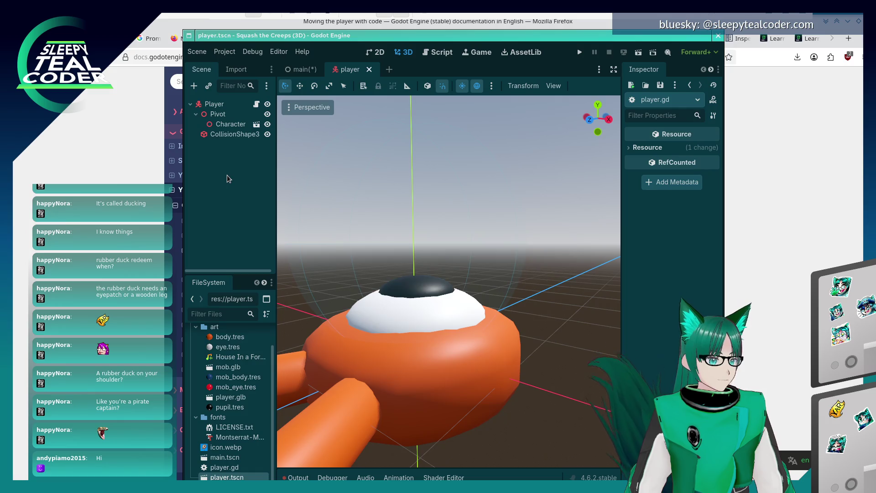
click(303, 68)
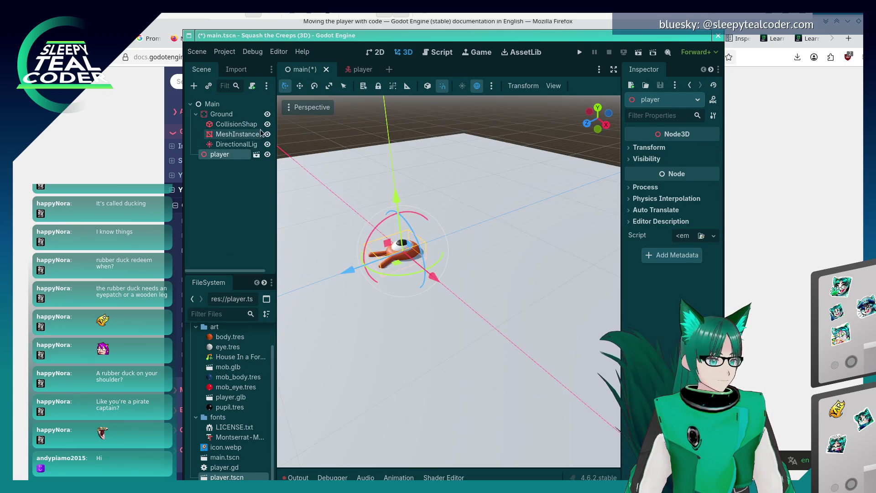
Delete the old player node and drag player.tscn onto Main as a Player instance
right_click(231, 159)
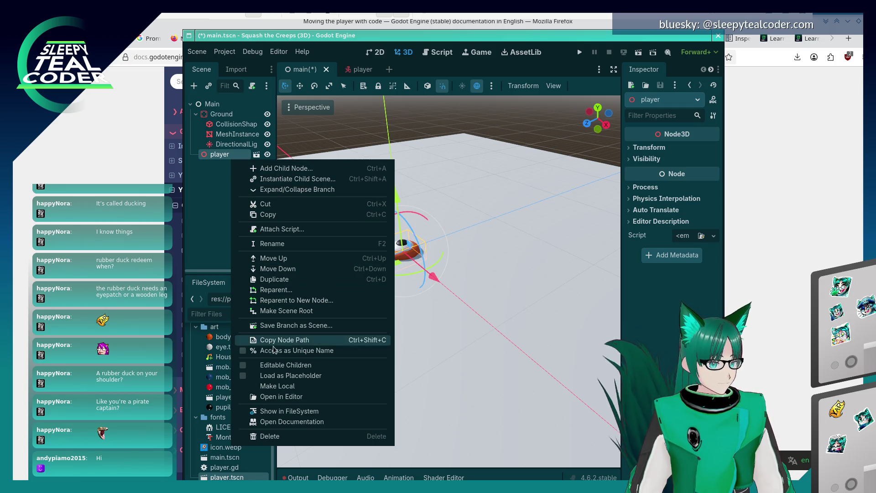
click(283, 436)
click(473, 272)
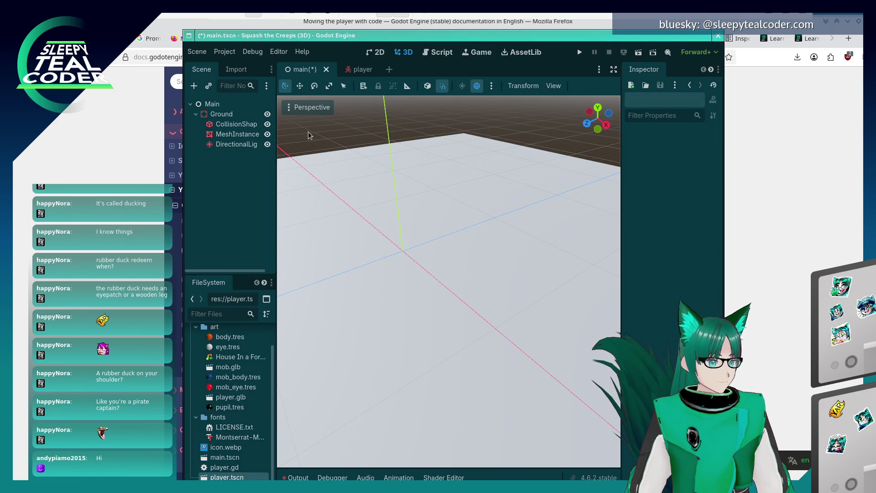
click(193, 87)
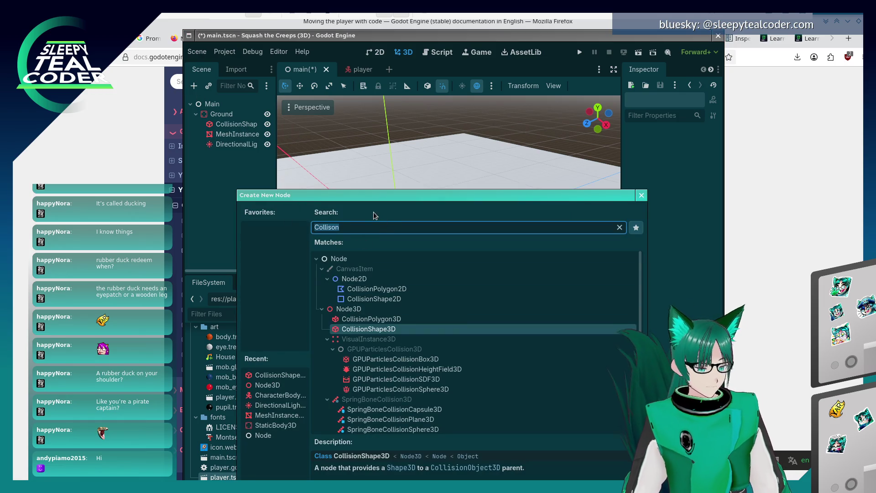
text(Player)
scroll(466, 326, down, 1)
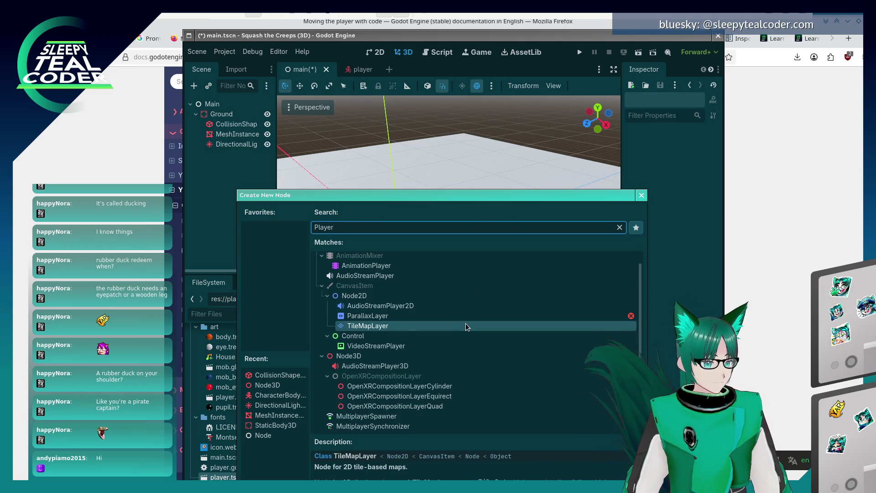
key(Escape)
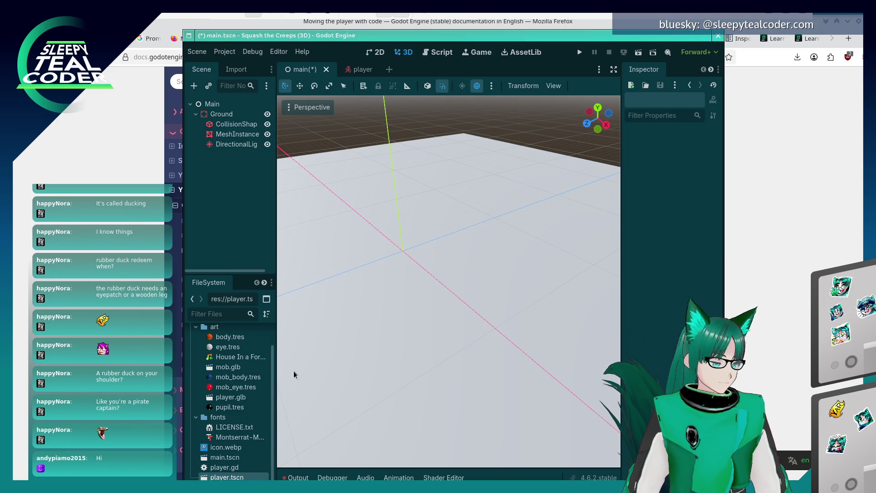
mouse_move(228, 477)
mouse_down()
mouse_move(239, 190)
mouse_move(210, 152)
mouse_move(211, 107)
mouse_up()
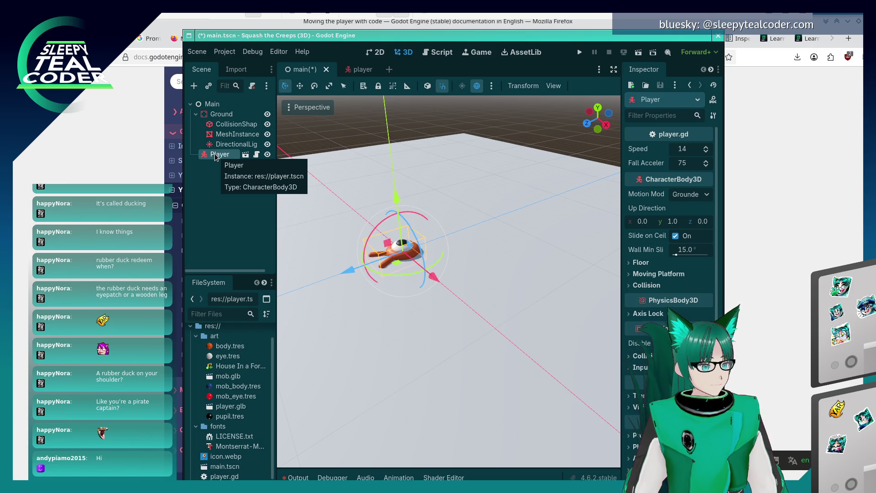
Instance player.tscn under Main, creating Player2
click(195, 86)
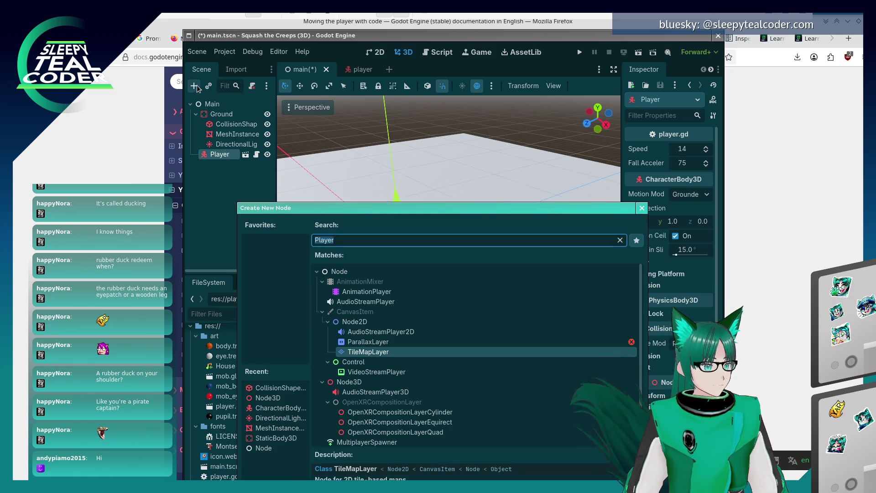
key(Escape)
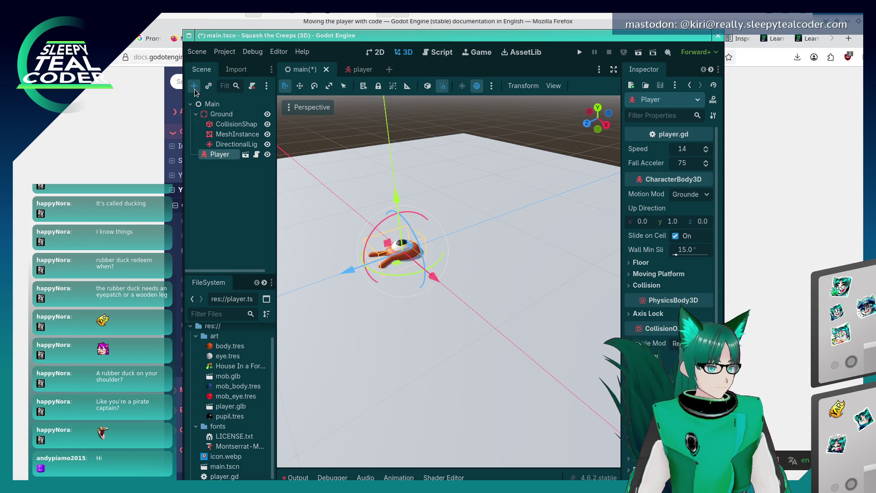
right_click(219, 108)
click(246, 131)
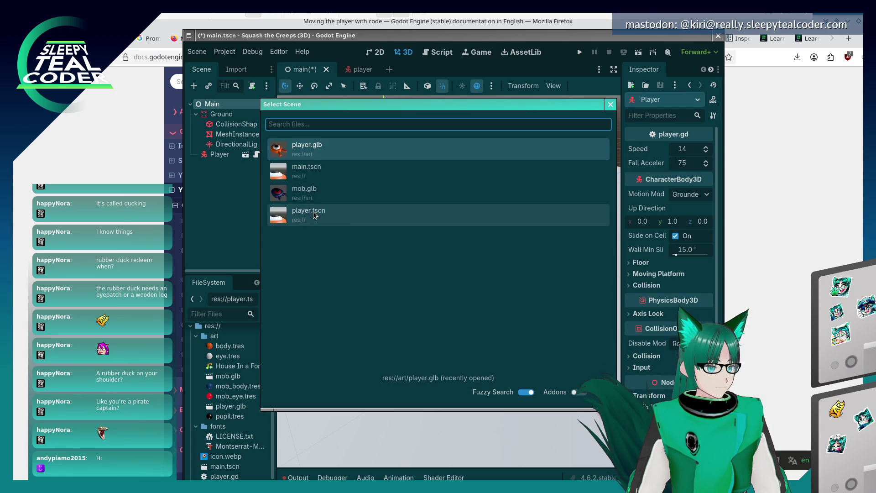
double_click(321, 215)
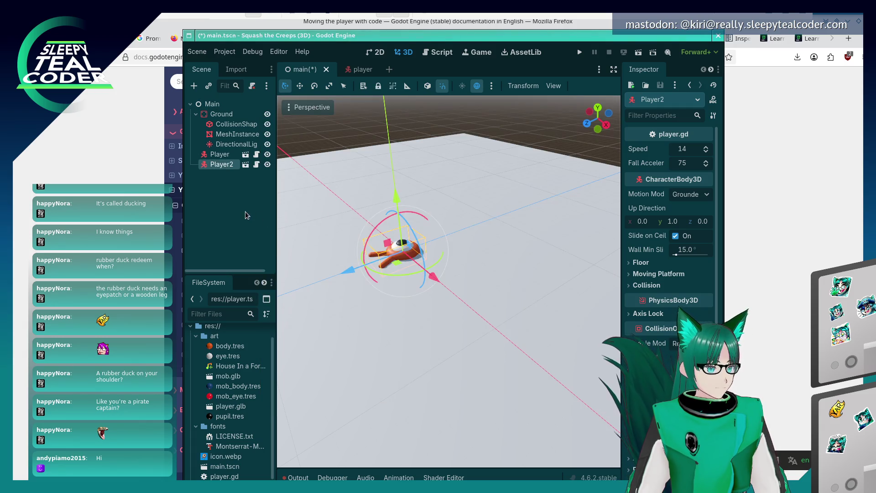
Delete the old Player node from the main scene
click(242, 206)
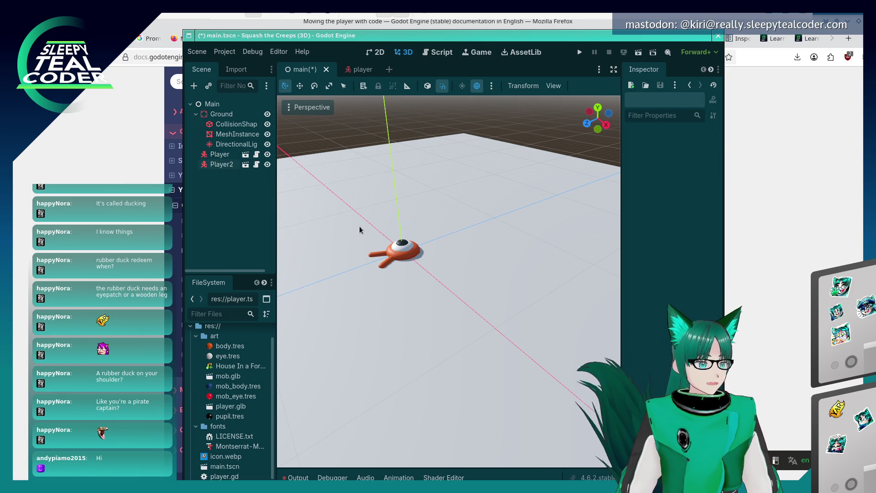
click(214, 169)
right_click(214, 168)
click(212, 163)
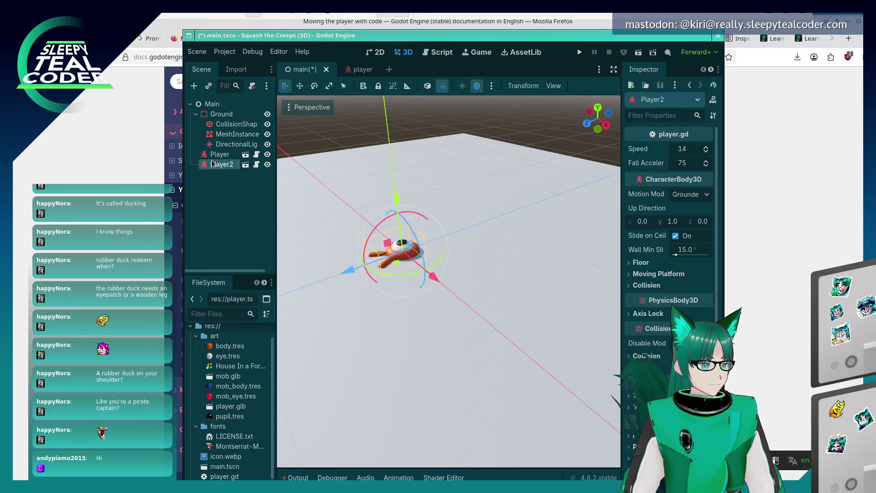
right_click(215, 156)
click(268, 469)
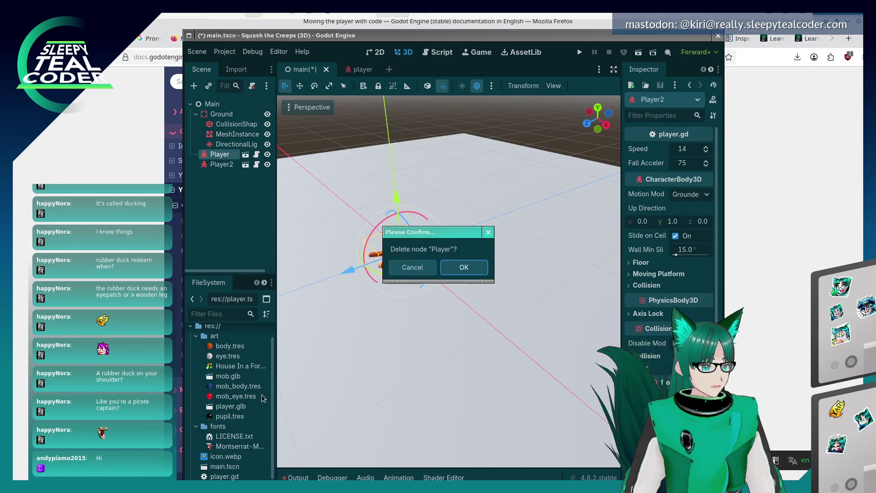
click(463, 268)
Rename Player2 to 'Player' and return to the docs
click(231, 159)
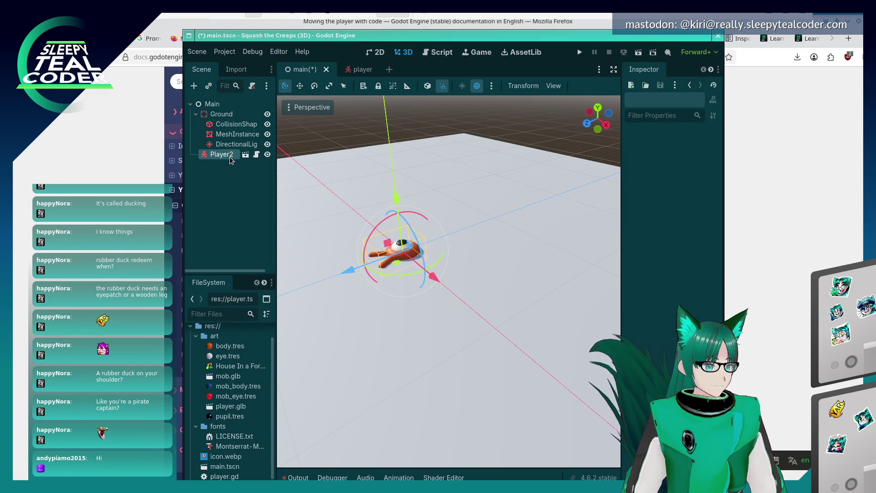
click(231, 157)
text(Player)
key(Return)
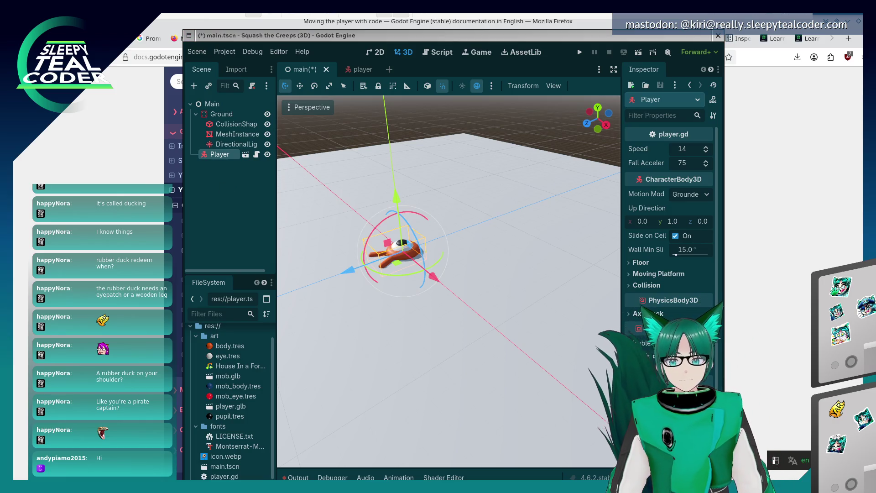
click(228, 231)
key(alt+Tab)
scroll(408, 289, down, 5)
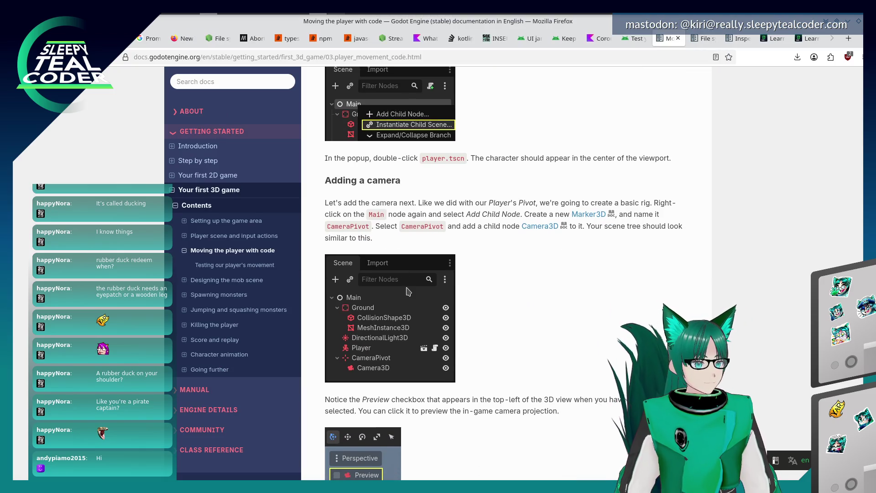
Add a Marker3D node as a child of Main
scroll(407, 289, down, 2)
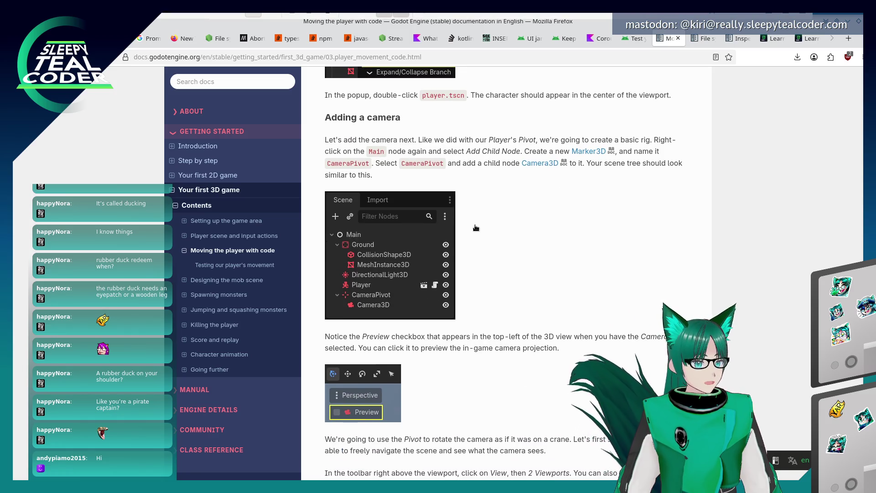
key(alt+Tab)
right_click(233, 105)
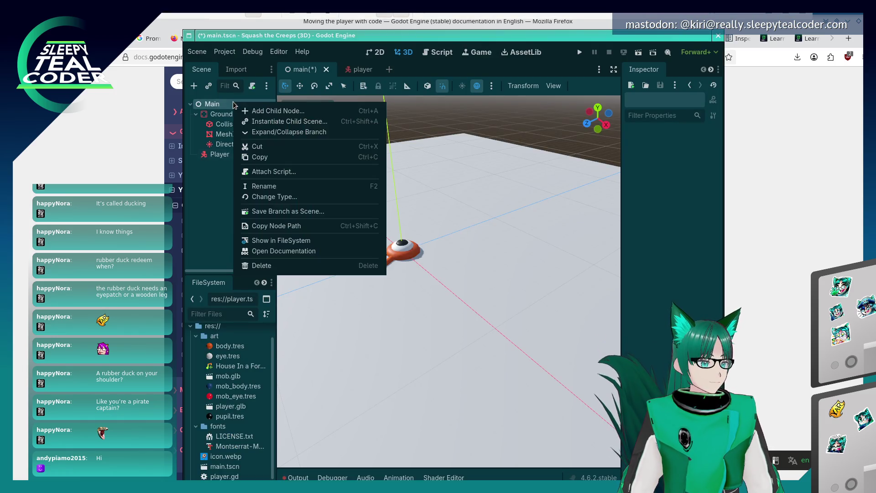
click(275, 111)
text(M)
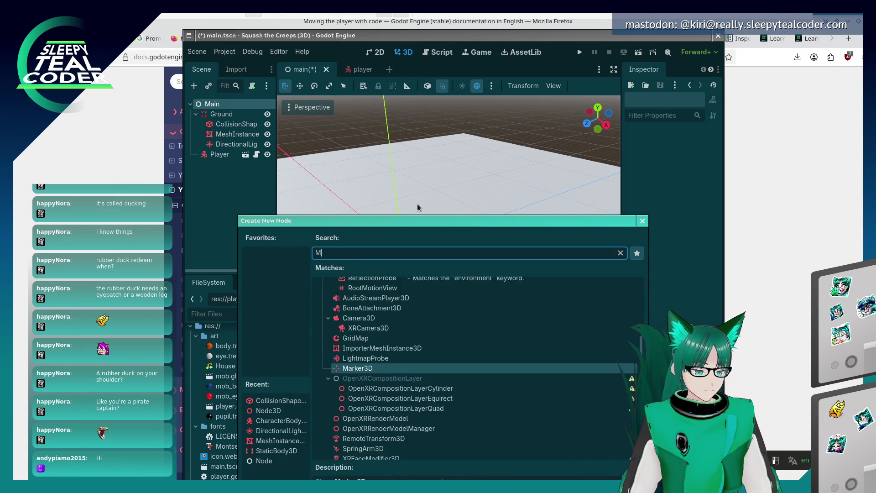
text(akrer)
key(BackSpace)
key(BackSpace)
key(BackSpace)
text(rker3D)
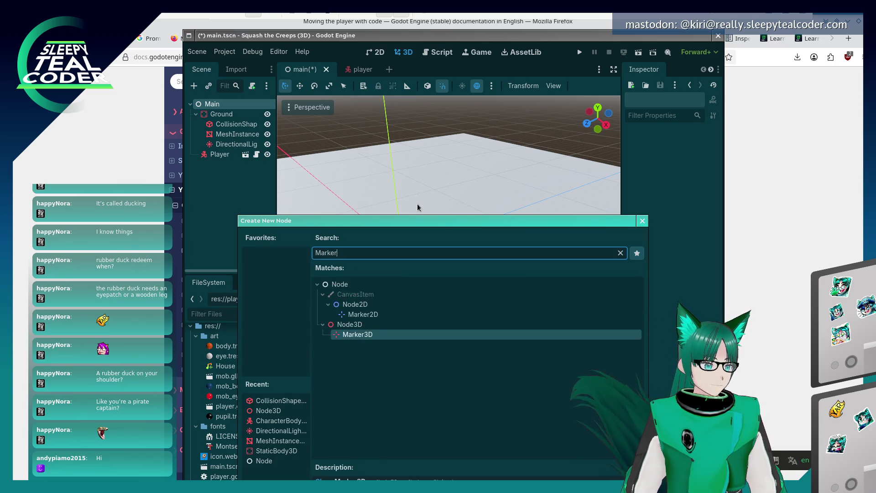
key(Return)
Rename the Marker3D node to 'CameraPivot' and read on in the docs
key(alt+Tab)
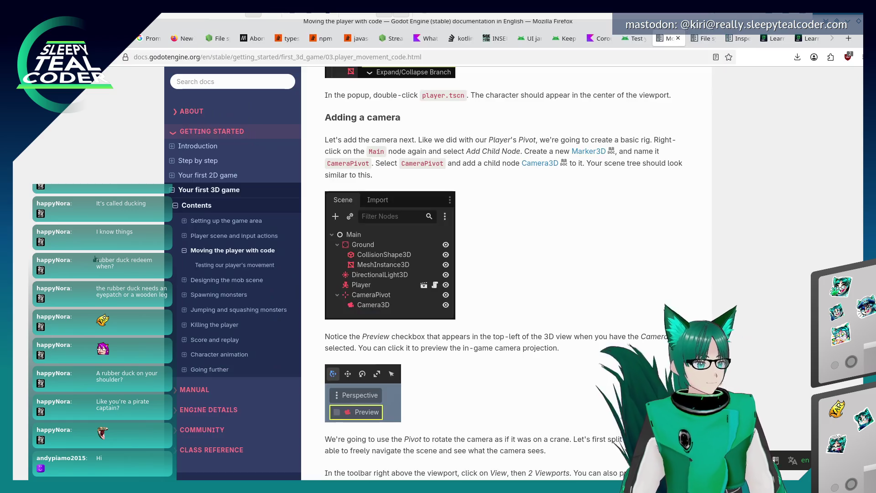
key(alt+Tab)
key(alt+Tab)
key(alt+Tab)
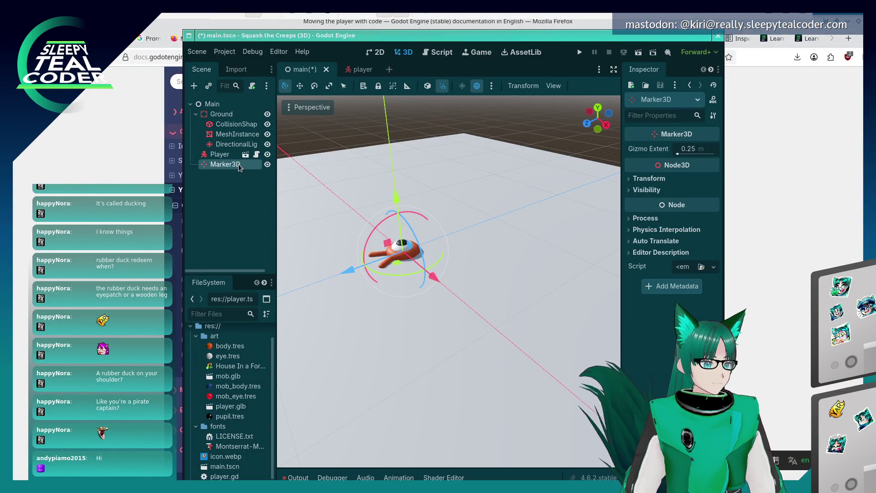
double_click(238, 165)
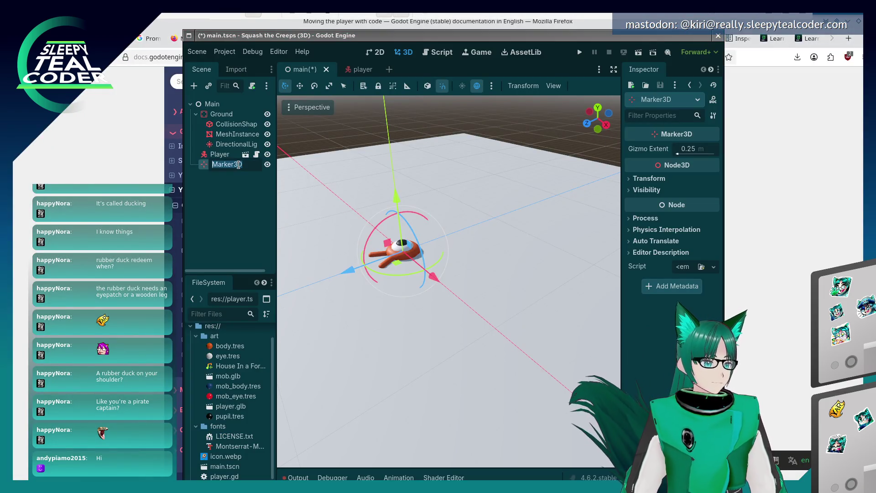
text(CameraPivot)
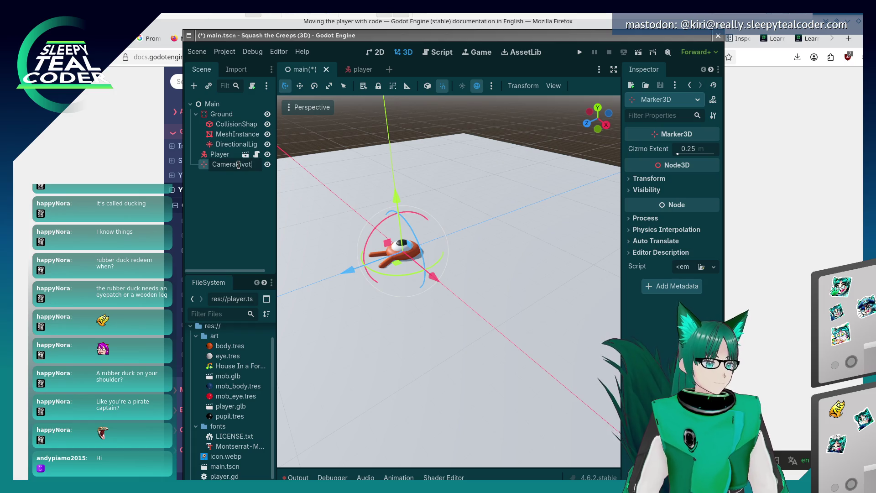
key(Return)
key(alt+Tab)
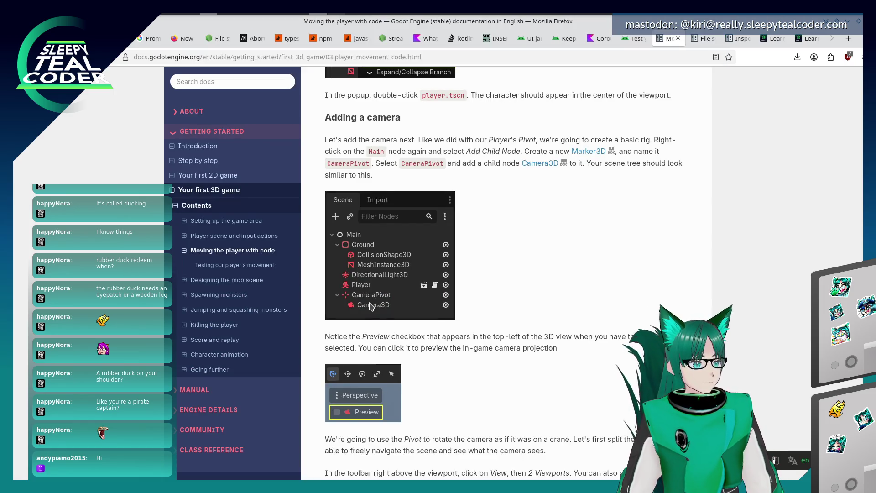
scroll(371, 305, down, 2)
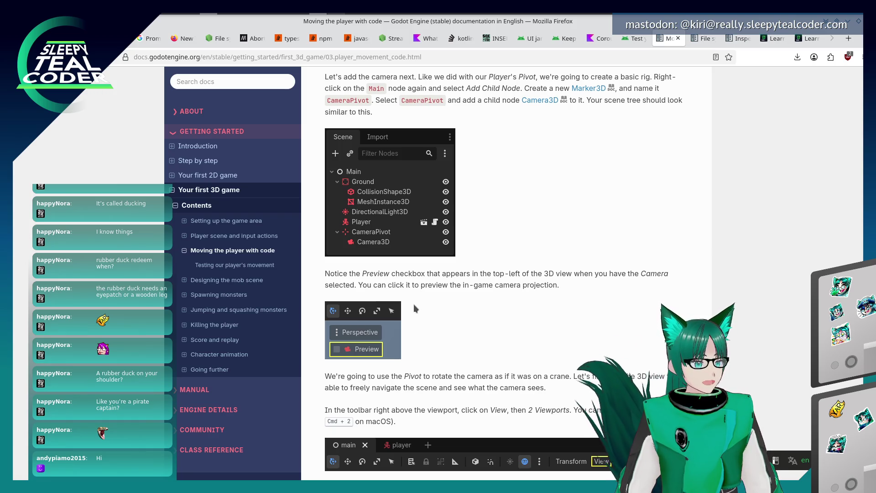
key(alt+Tab)
Add a Camera3D node as a child of CameraPivot
right_click(221, 169)
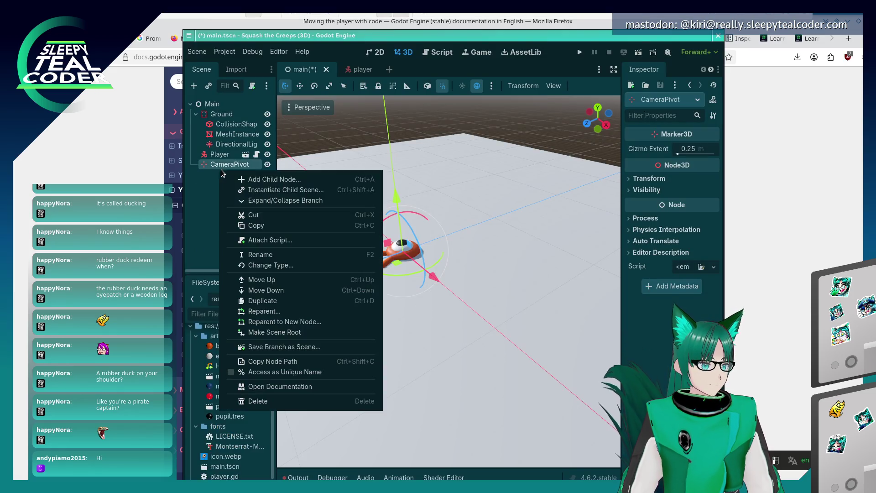
click(247, 180)
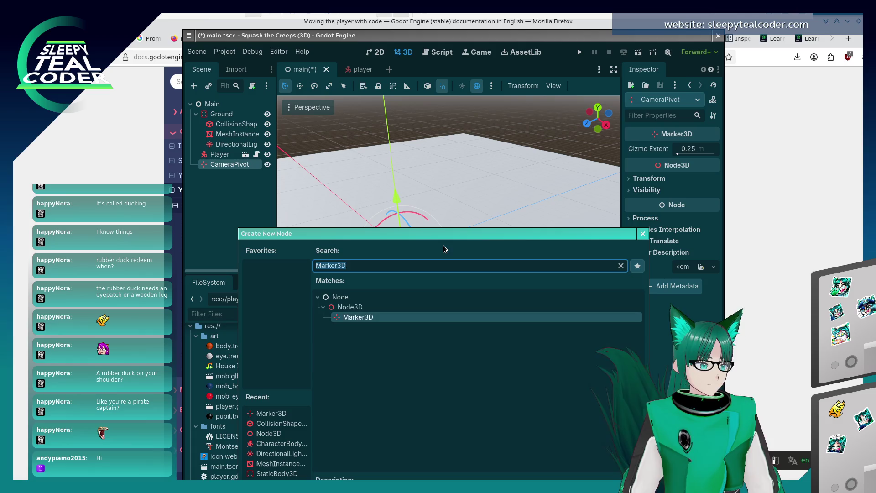
text(Camera3)
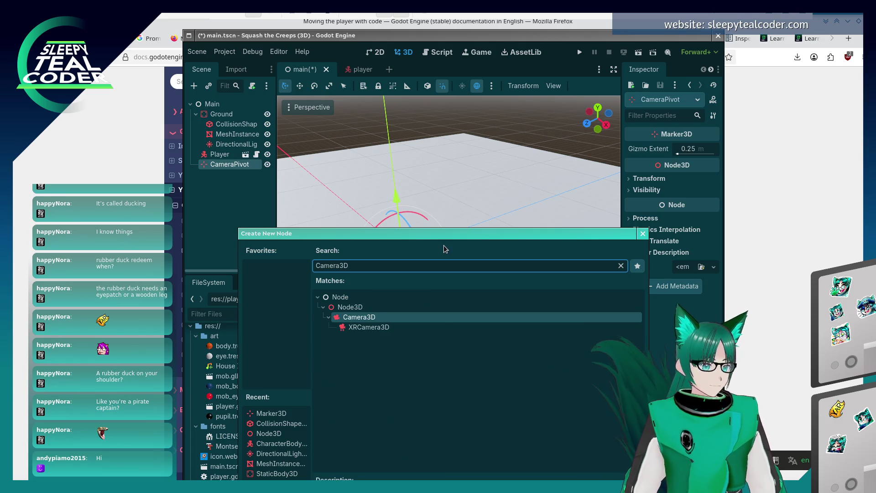
double_click(442, 235)
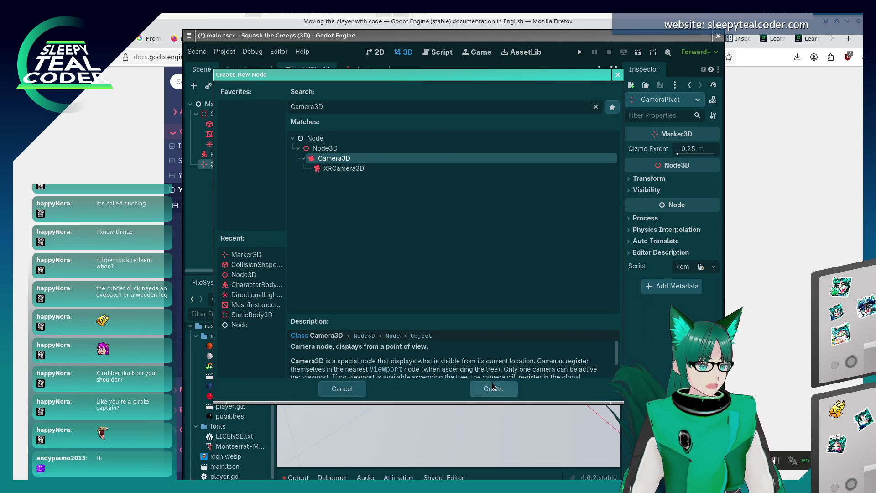
click(493, 388)
Maximize the Godot editor and scroll the docs to the 2 Viewports section
drag(408, 32, 413, 20)
right_click(373, 23)
click(401, 36)
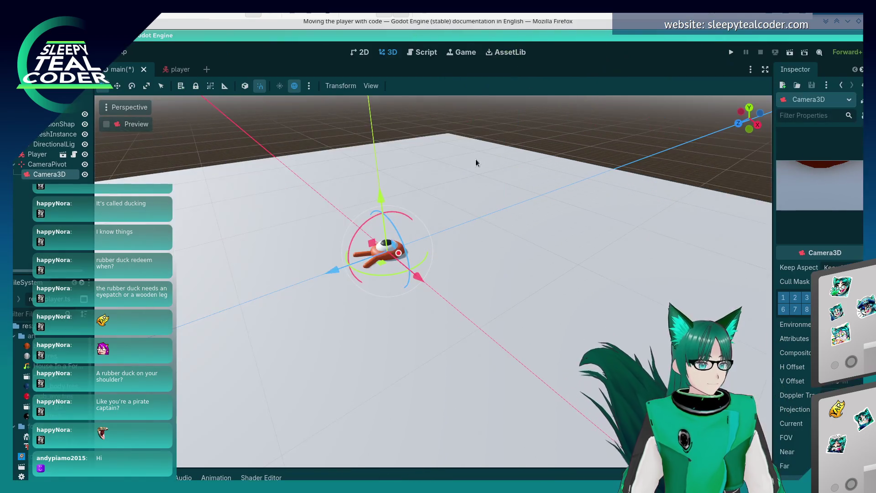
key(alt+Tab)
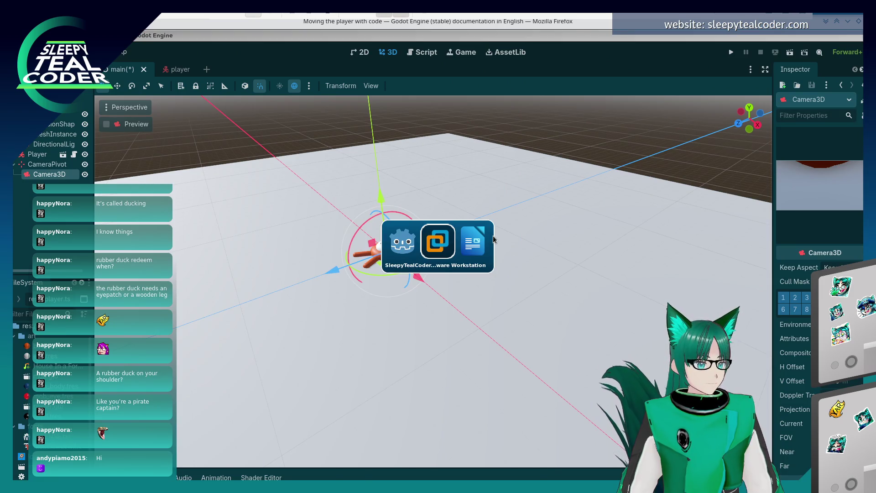
scroll(481, 312, down, 2)
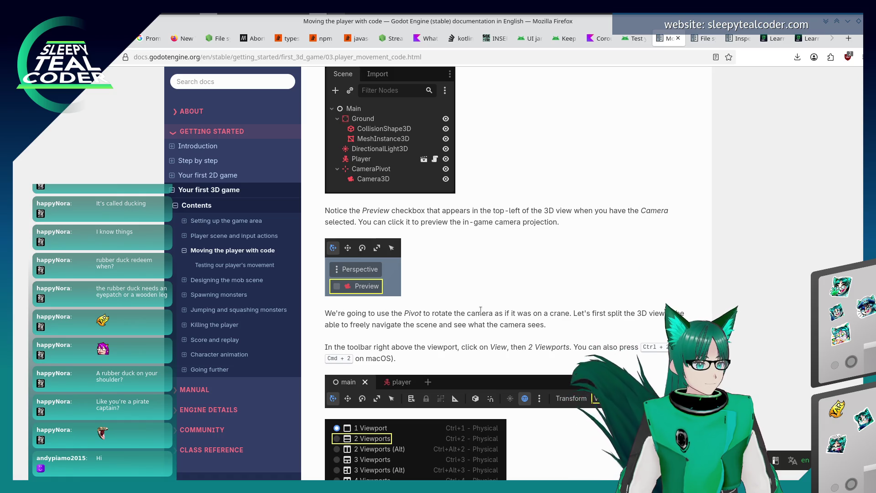
scroll(481, 311, down, 2)
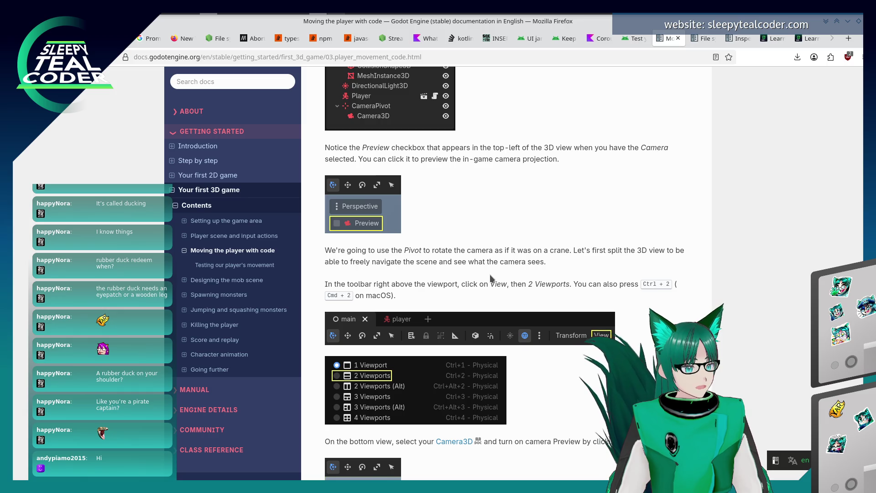
Tick Preview in the 3D viewport to see the scene through Camera3D
key(alt+Tab)
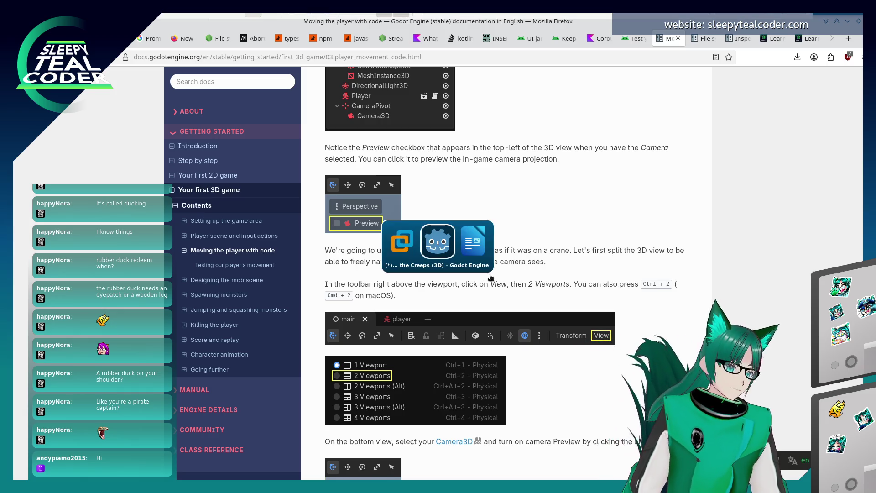
click(109, 126)
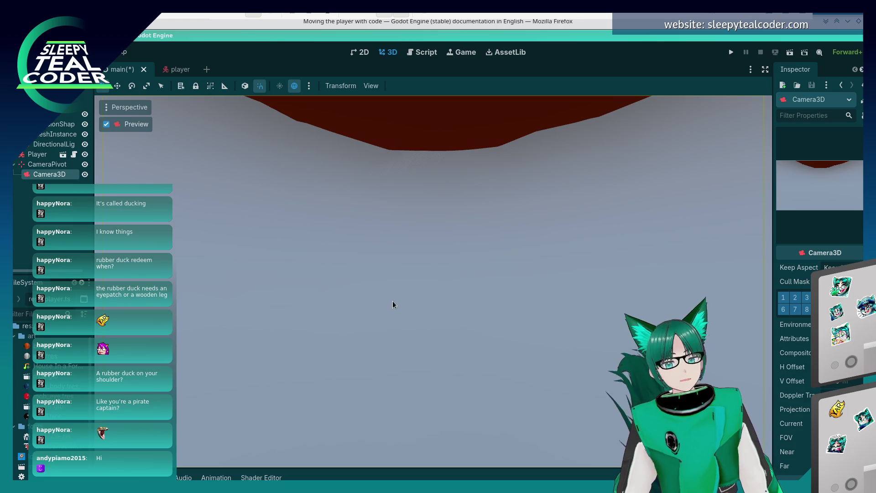
key(alt+Tab)
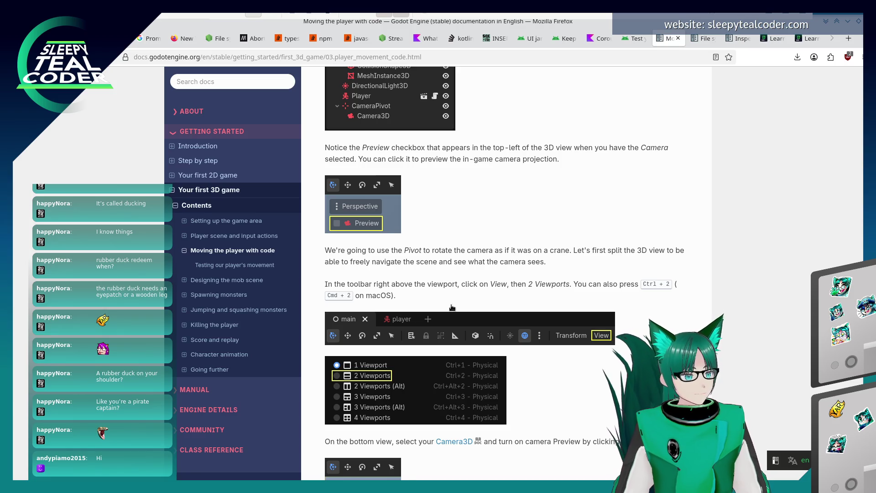
key(alt+Tab)
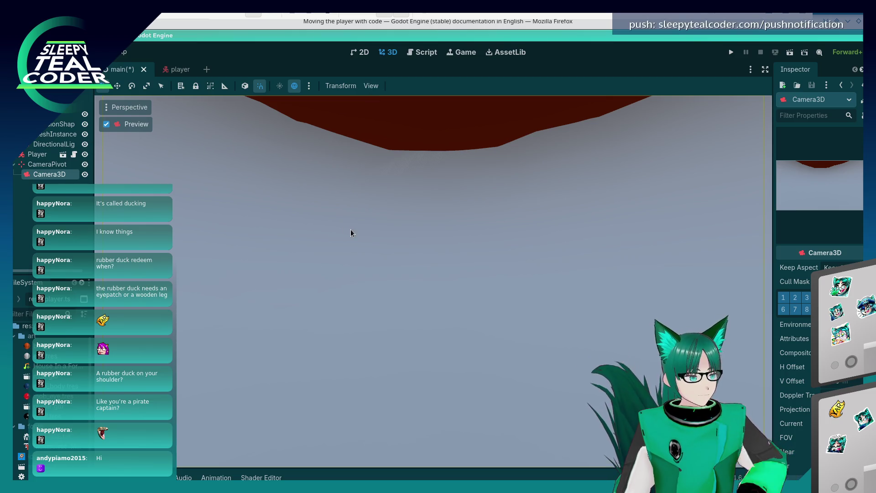
key(alt+Tab)
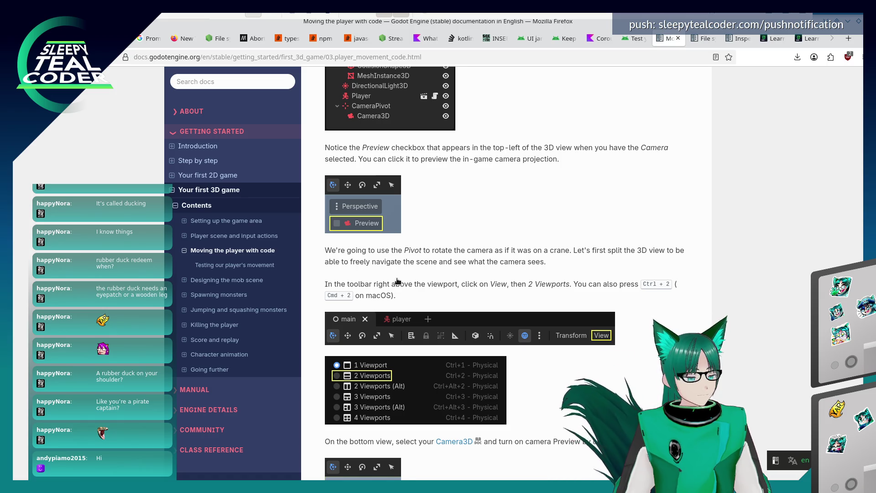
key(alt+Tab)
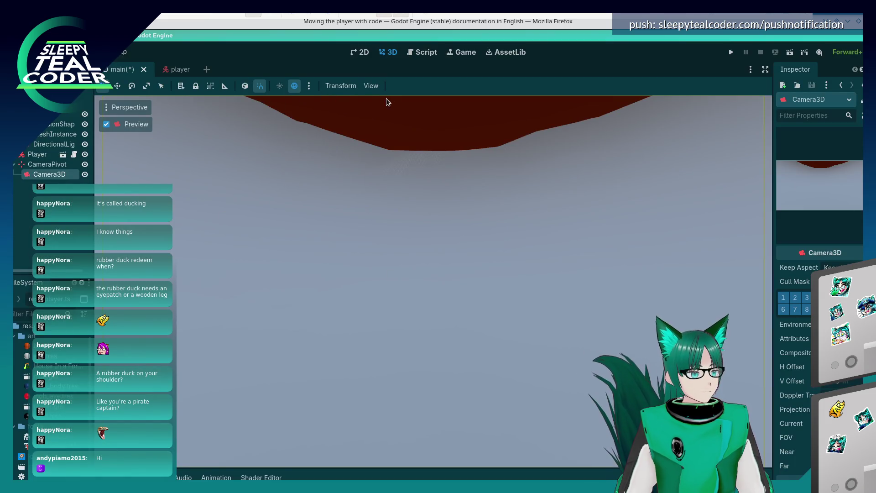
click(373, 90)
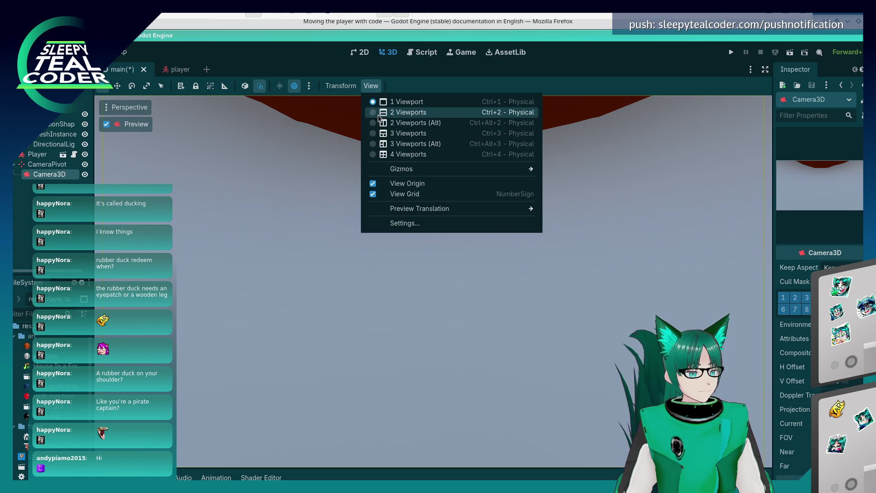
Split the 3D view into 2 Viewports and read the next tutorial steps
click(379, 117)
click(349, 297)
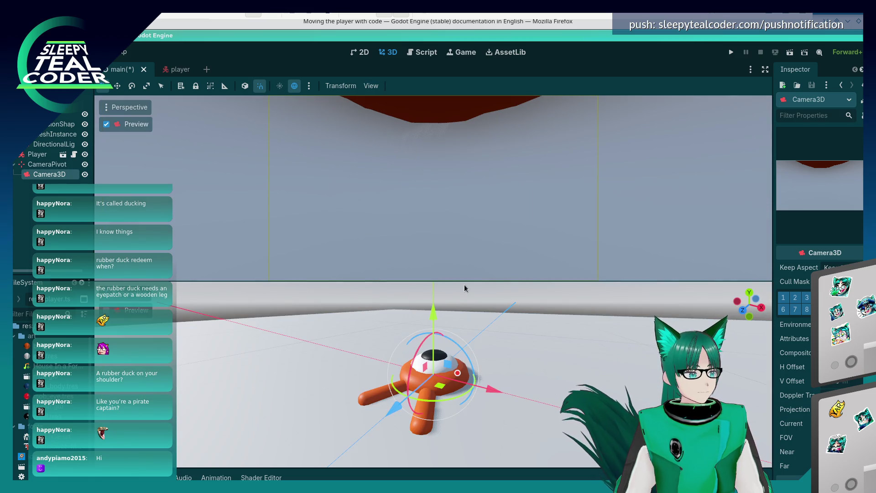
key(alt+Tab)
scroll(462, 295, down, 2)
scroll(463, 295, down, 1)
scroll(462, 296, down, 8)
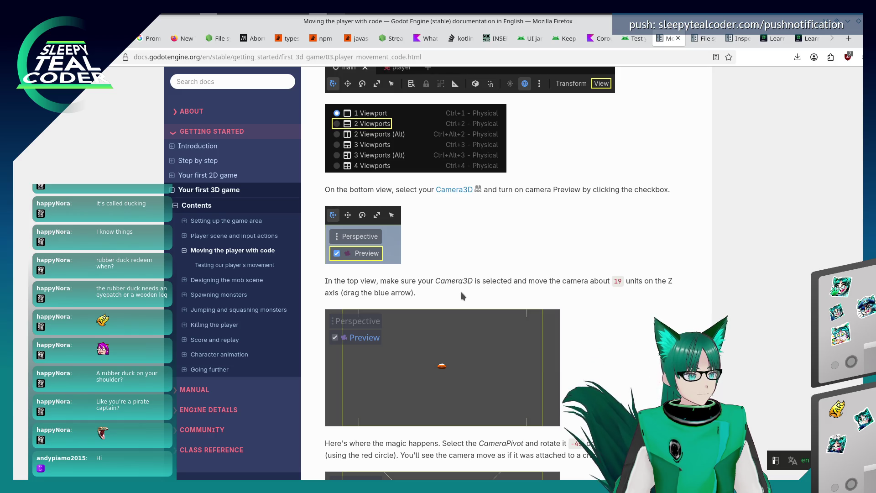
key(alt+Tab)
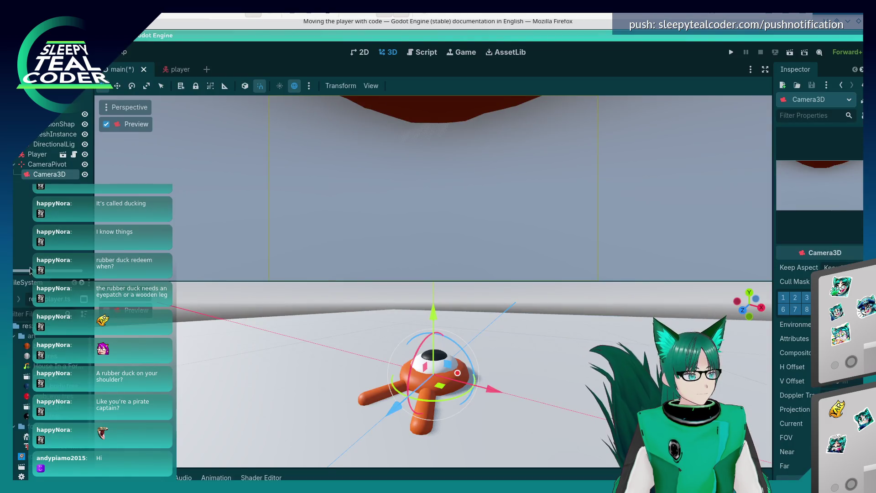
Turn the top viewport back to the editor view and orbit it, keeping the bottom camera preview
click(106, 123)
drag(288, 184, 333, 195)
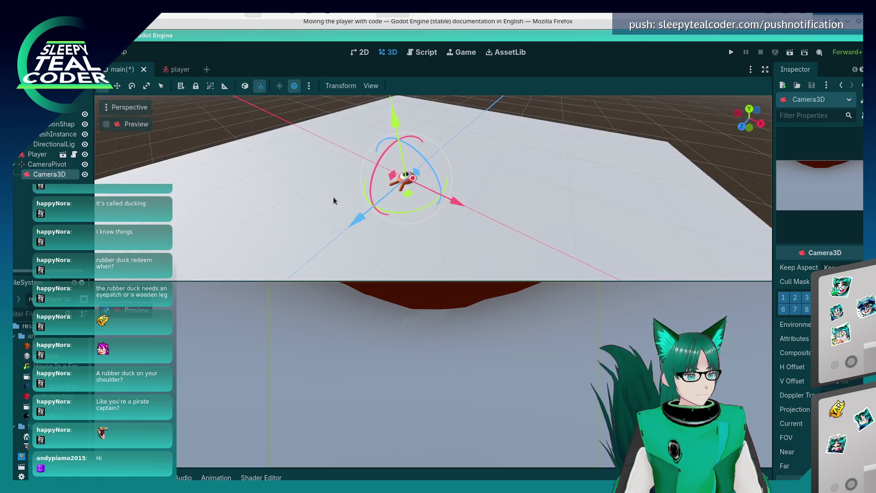
click(489, 161)
click(577, 109)
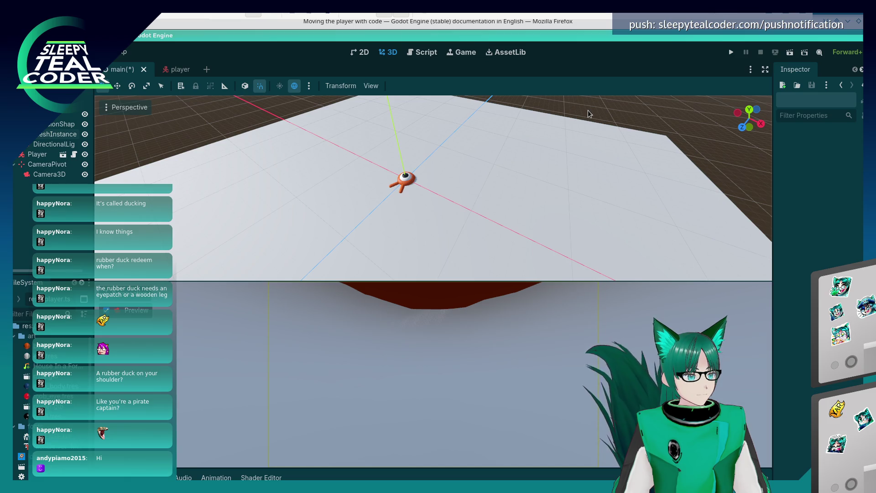
key(alt+Tab)
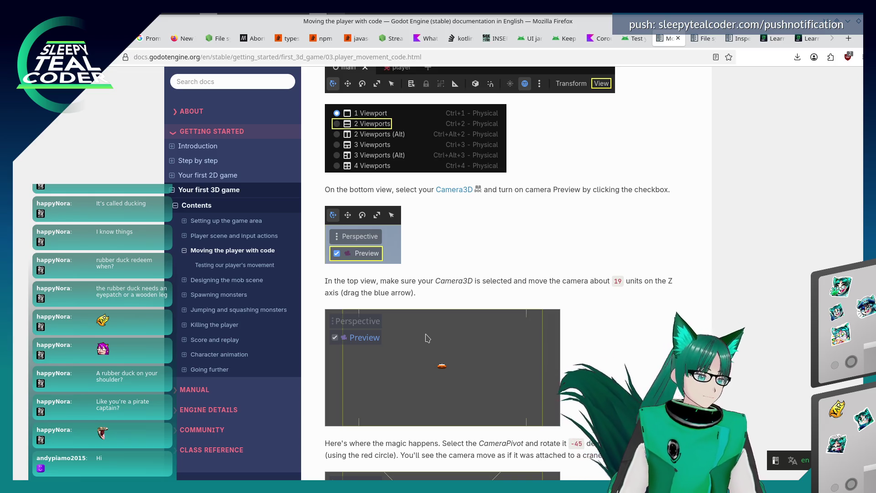
Try moving the Player along Z, cancel the move, and review the tutorial's camera steps
scroll(427, 338, down, 3)
key(alt+Tab)
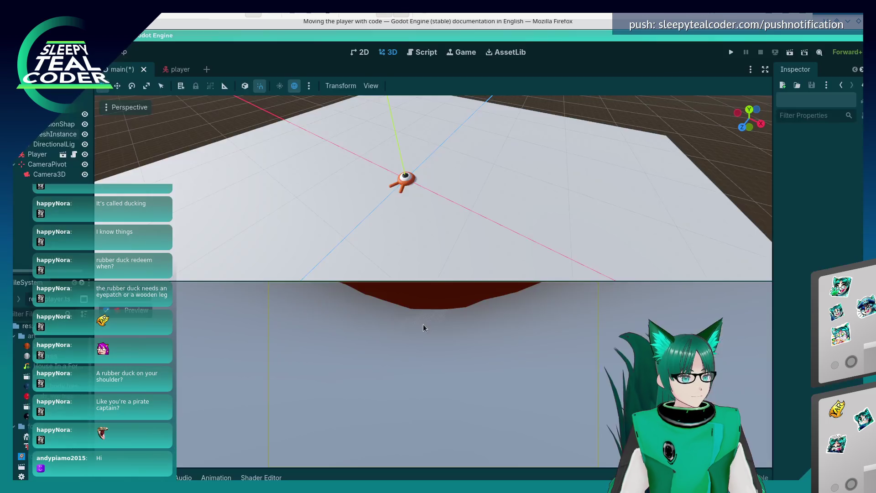
click(404, 181)
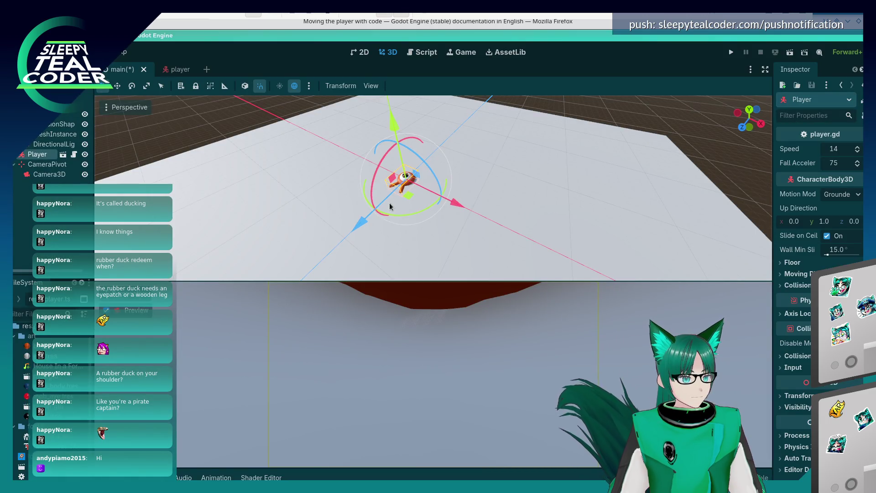
mouse_move(376, 209)
mouse_down()
mouse_move(167, 369)
mouse_move(98, 407)
mouse_up()
mouse_move(266, 221)
mouse_down()
mouse_move(297, 157)
mouse_move(313, 223)
mouse_up()
key(f)
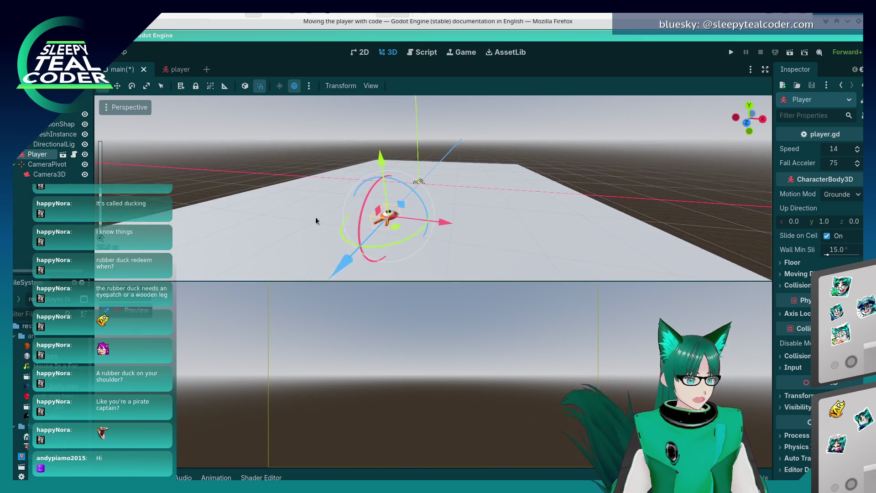
drag(381, 243, 354, 272)
key(Escape)
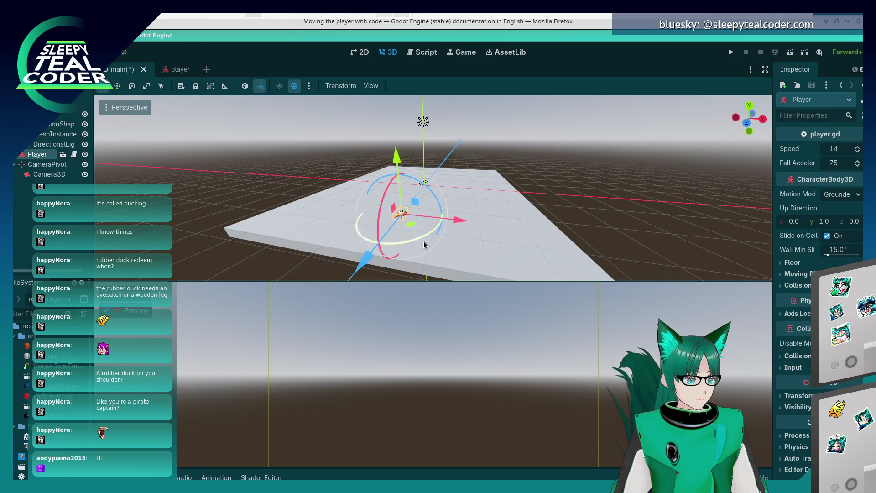
click(638, 180)
key(alt+Tab)
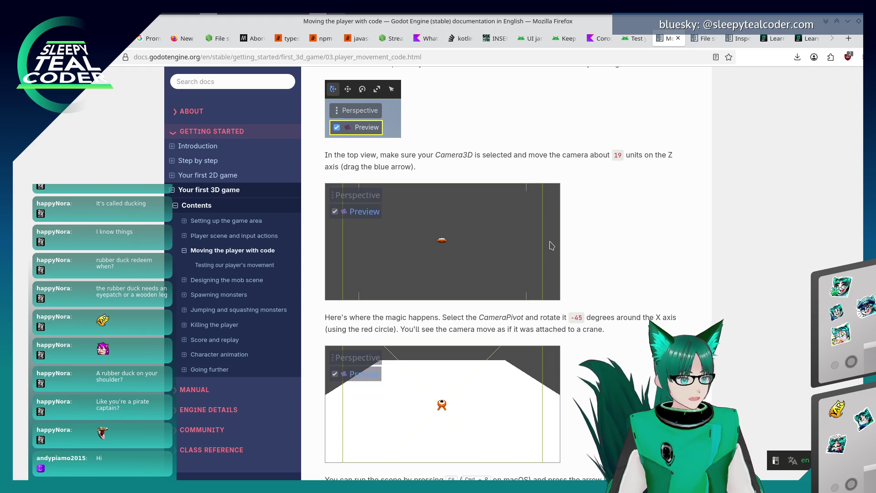
key(alt+Tab)
key(alt+Tab)
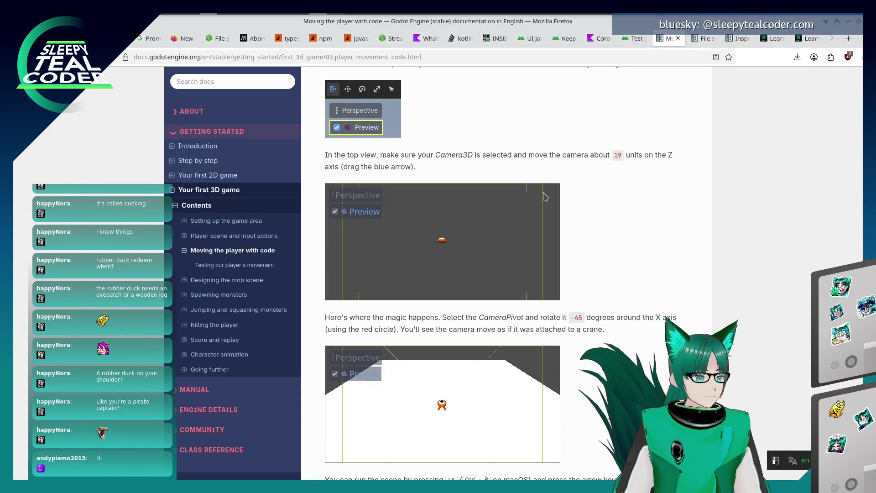
key(alt+Tab)
key(alt+Tab)
key(alt+Tab)
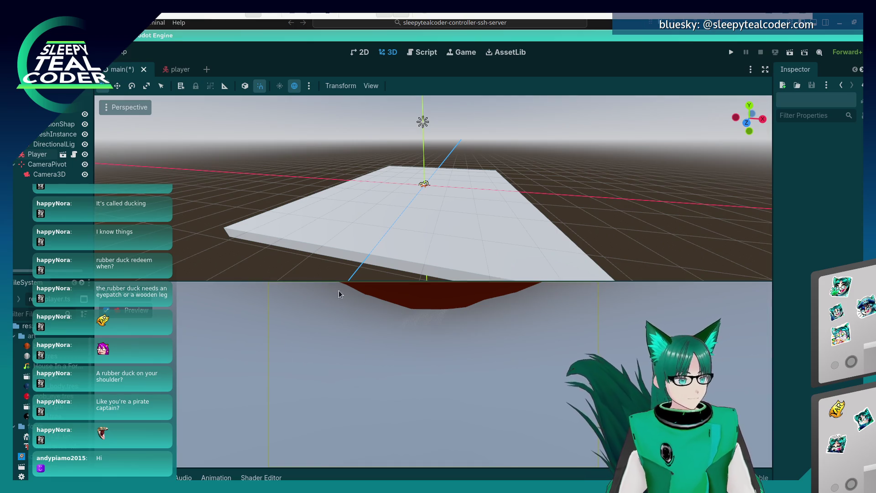
Raise Camera3D 3 units along the Y axis, then bring VS Code to the front
mouse_move(433, 182)
mouse_down()
mouse_move(424, 209)
mouse_move(385, 228)
mouse_up()
click(49, 174)
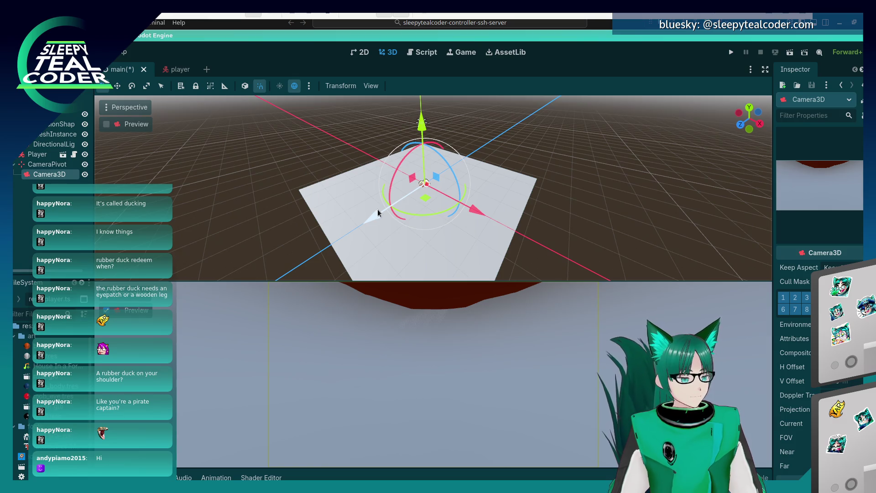
mouse_move(422, 132)
mouse_down()
mouse_move(433, 52)
mouse_move(427, 15)
mouse_up()
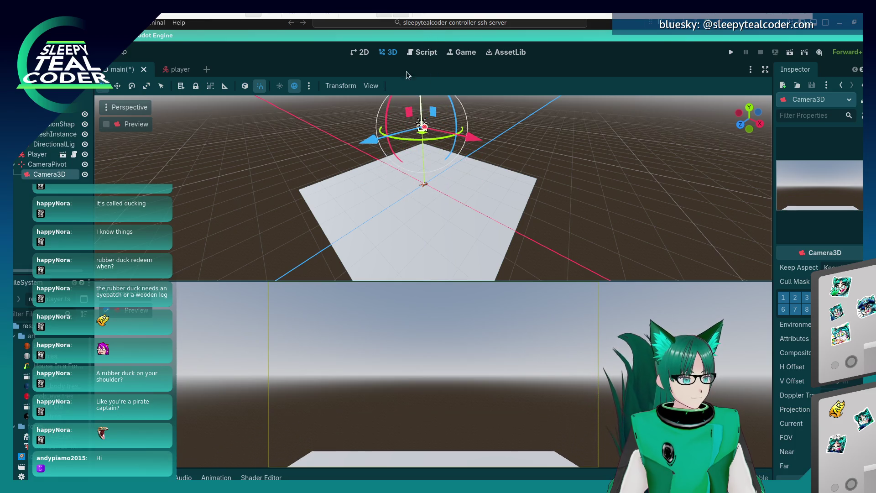
click(491, 200)
key(alt+Tab)
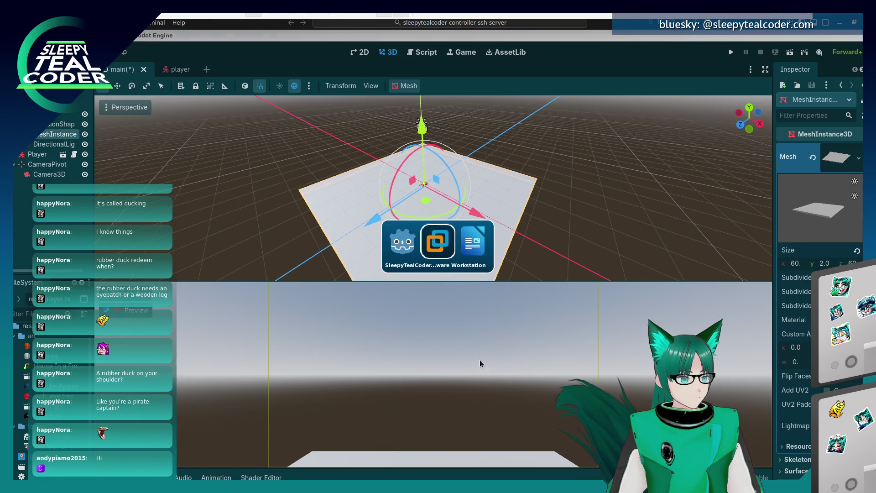
key(alt+Tab)
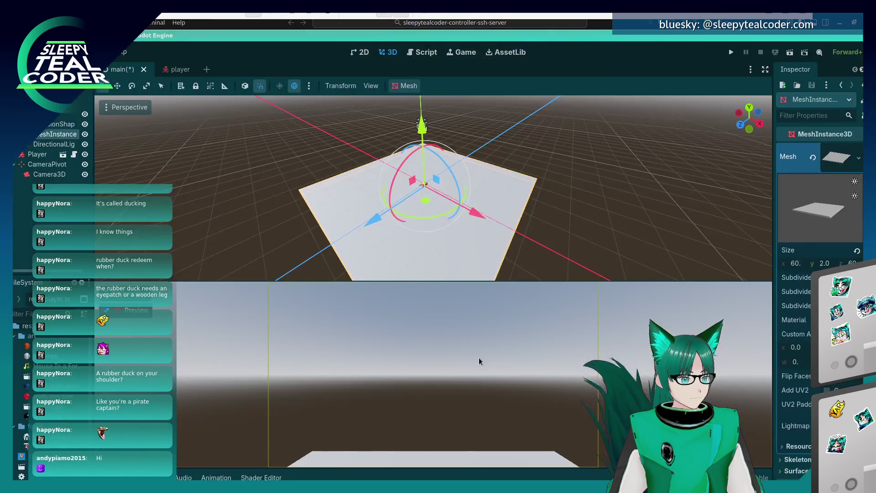
key(alt+Tab)
key(alt+Tab)
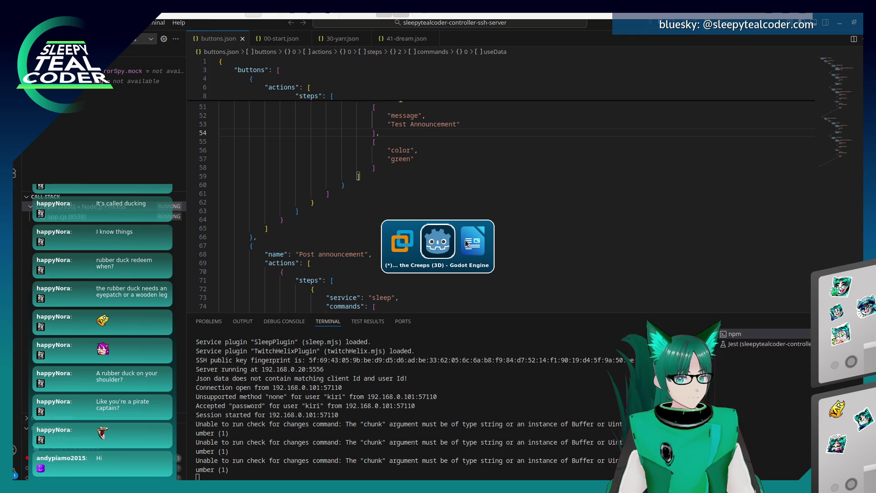
key(alt+Tab)
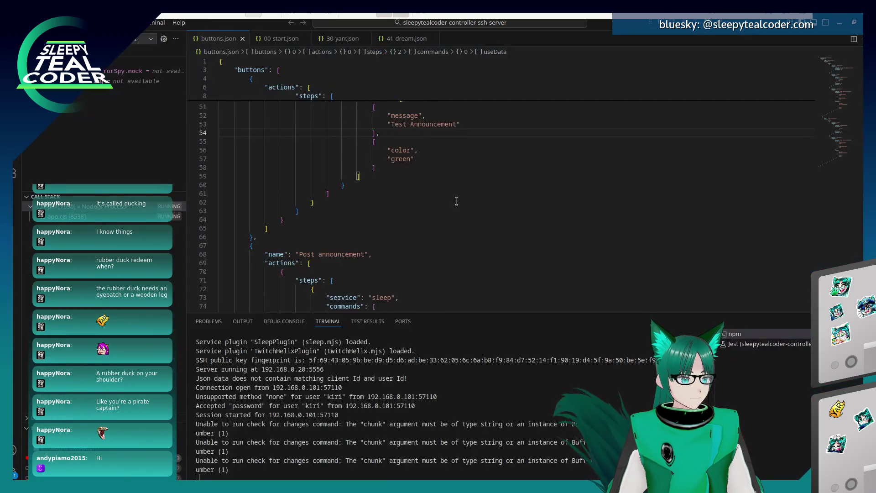
key(alt+Tab)
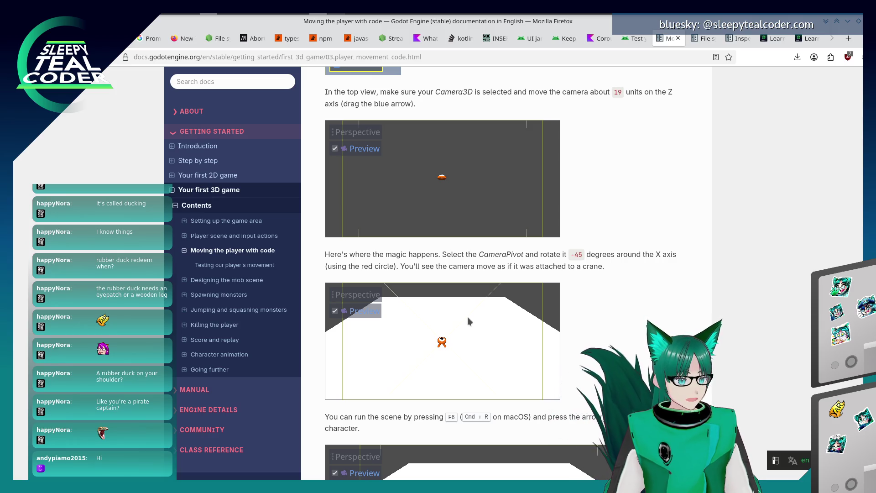
Return to the Godot editor after reading the CameraPivot -45° rotation step in the docs
key(alt+Tab)
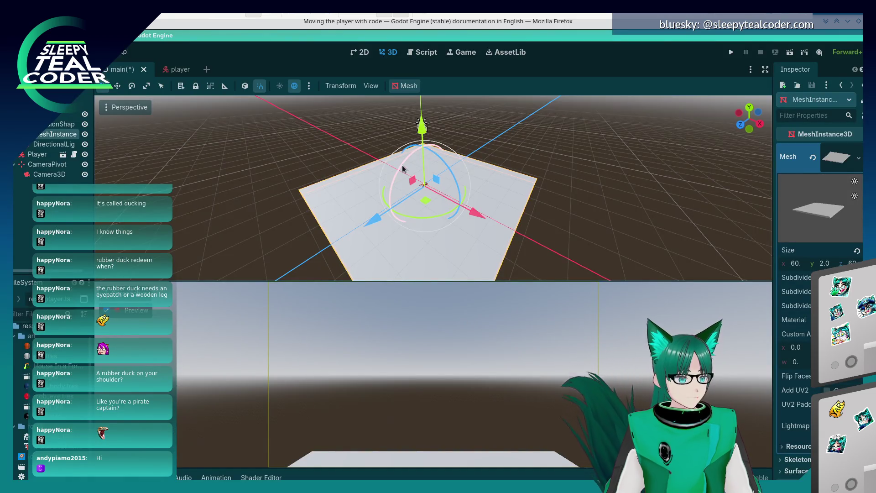
Undo the accidental floor tilt, then rotate Camera3D 45° about the X axis toward the ground
drag(403, 169, 395, 200)
right_click(394, 194)
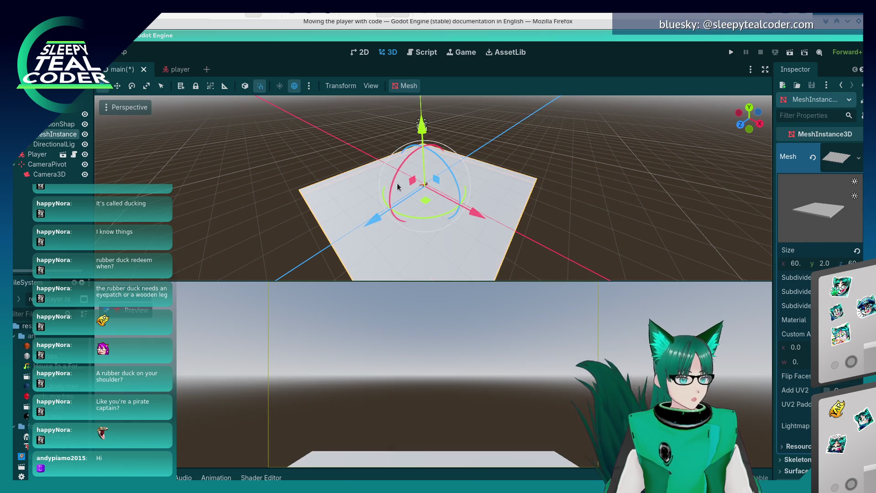
click(50, 174)
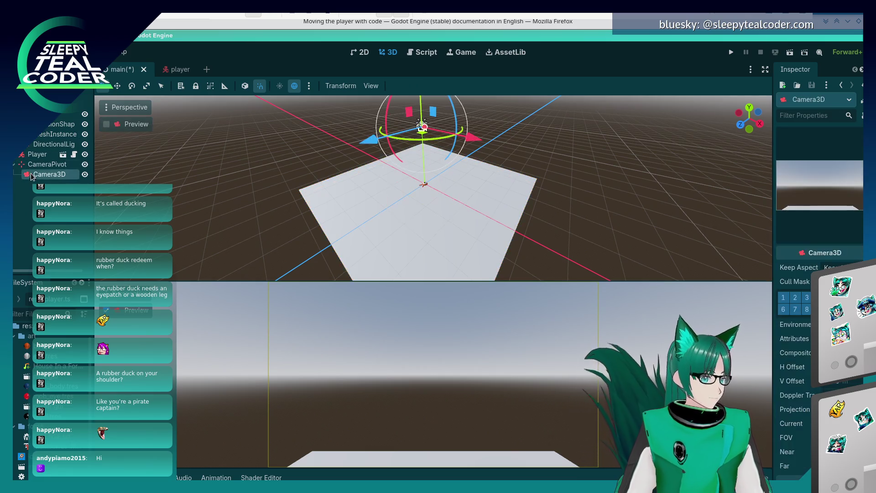
mouse_move(386, 121)
mouse_down()
mouse_move(388, 159)
mouse_move(403, 105)
mouse_up()
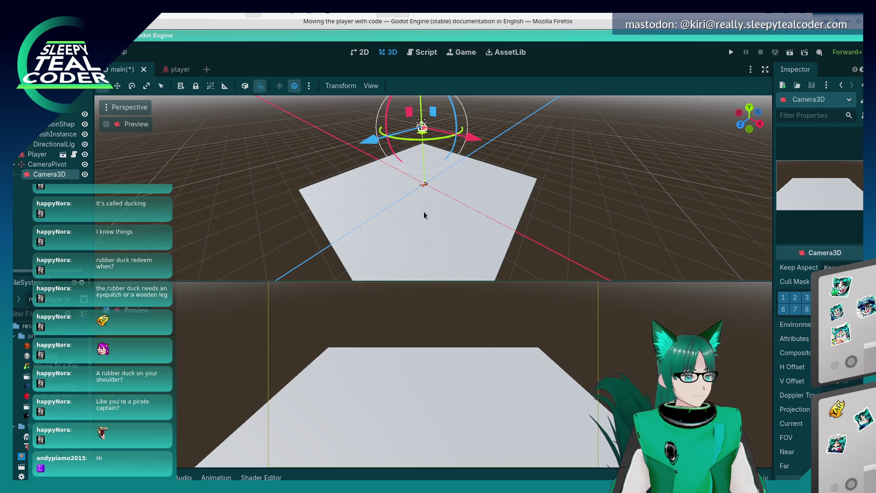
click(549, 133)
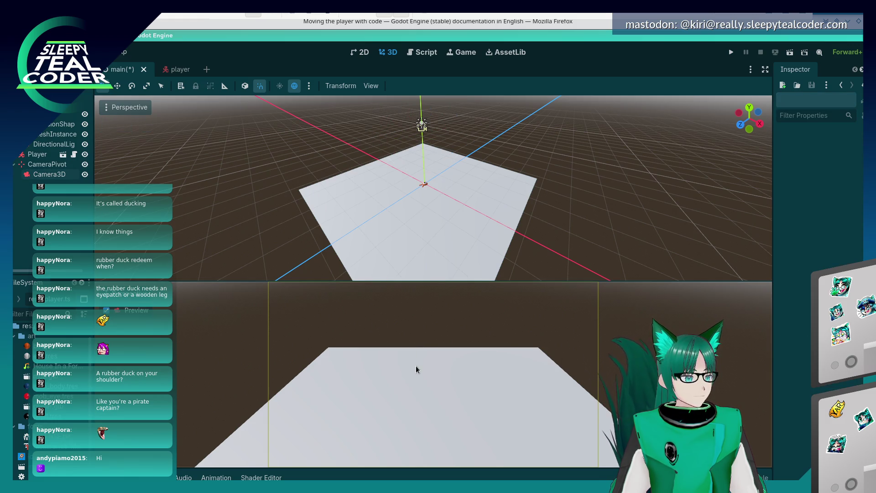
key(alt+Tab)
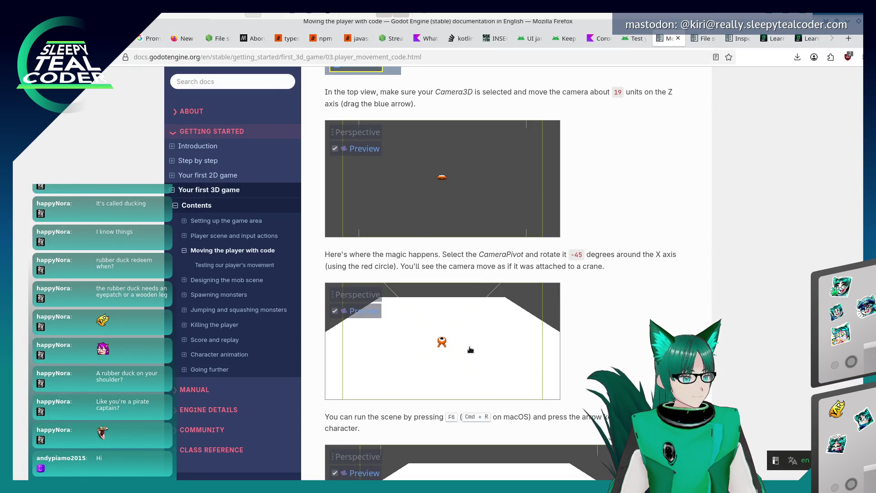
Tilt Camera3D a further 30° about the X axis so the player comes into view
scroll(510, 276, down, 3)
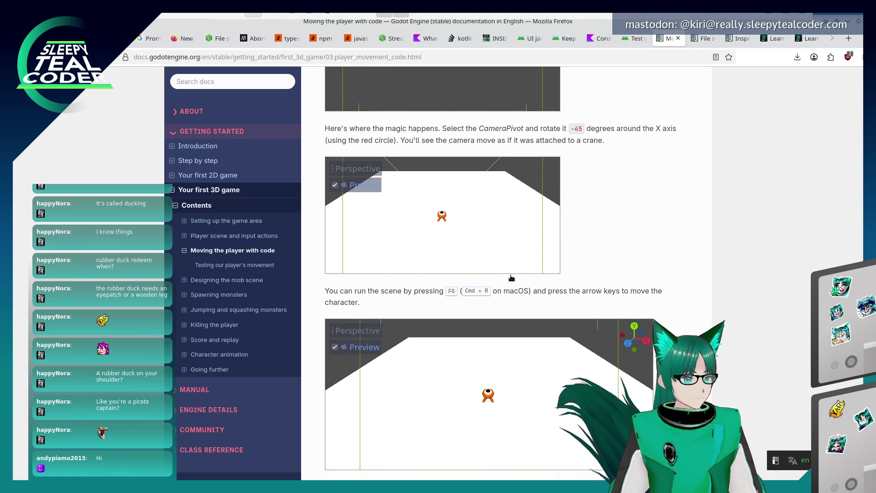
key(alt+Tab)
click(422, 130)
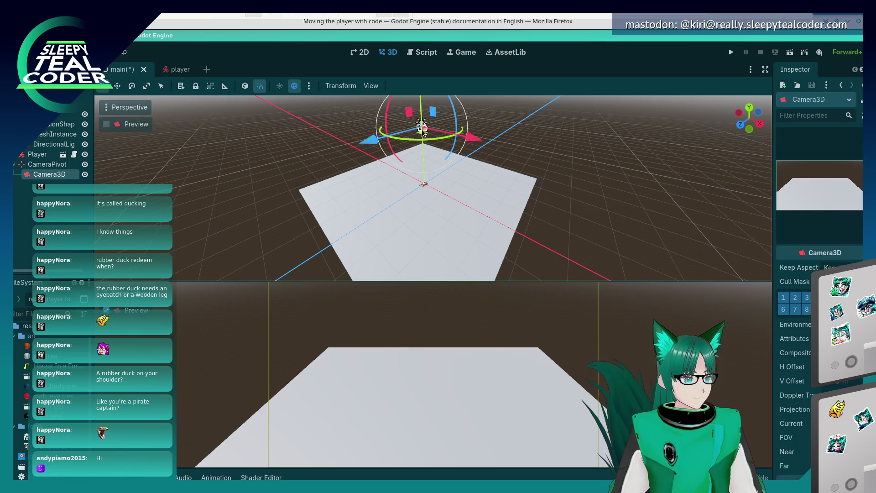
mouse_move(395, 154)
mouse_down()
mouse_move(408, 178)
mouse_move(391, 125)
mouse_move(390, 147)
mouse_up()
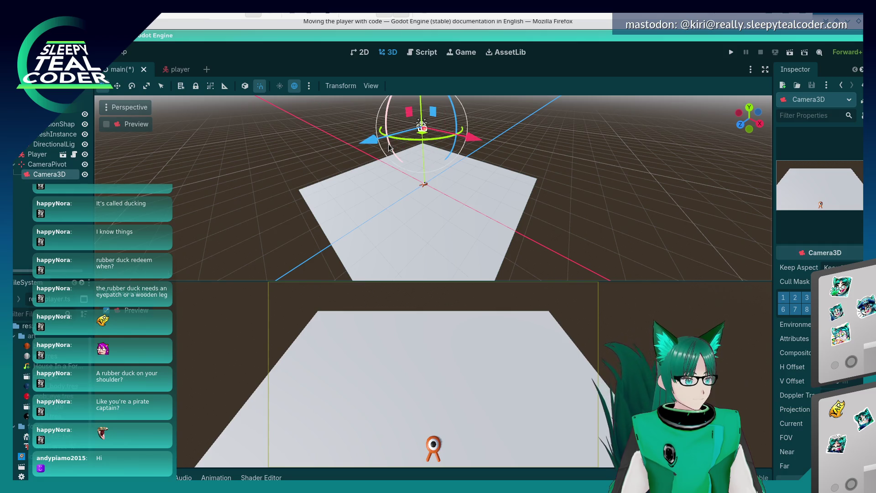
click(569, 179)
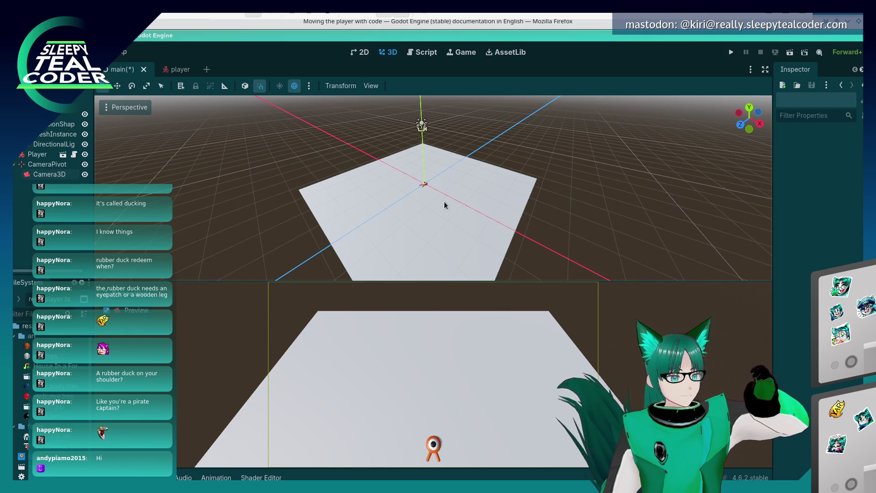
Check the docs, then save the main scene and run it with F6
key(alt+Tab)
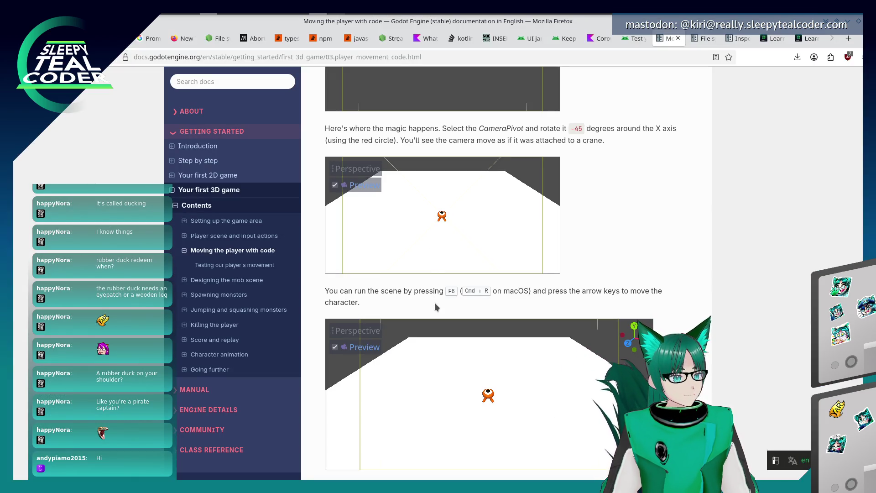
scroll(434, 302, down, 3)
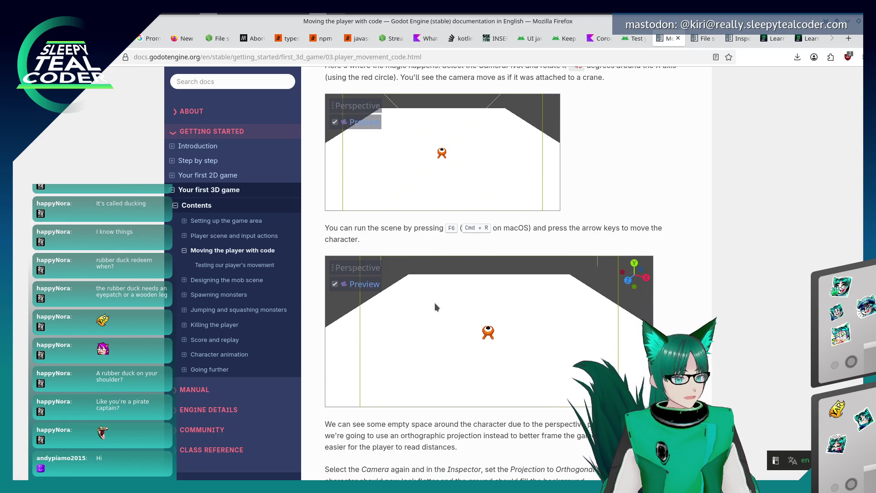
key(alt+Tab)
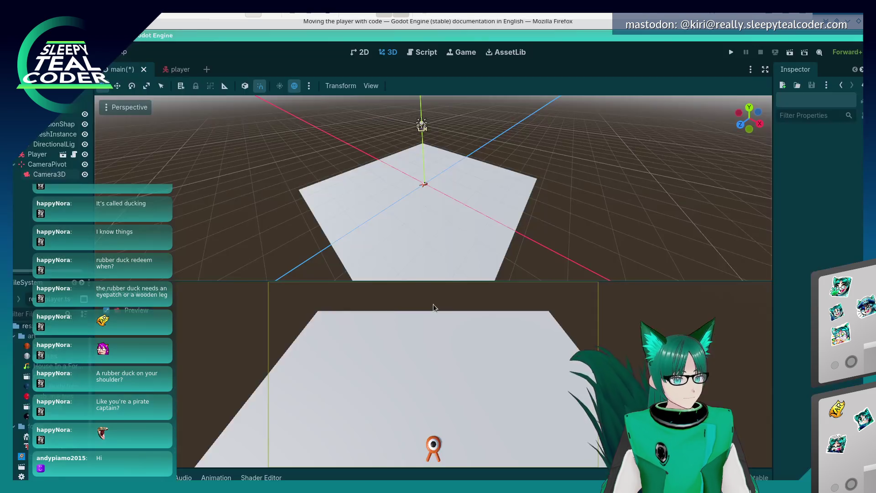
key(F6)
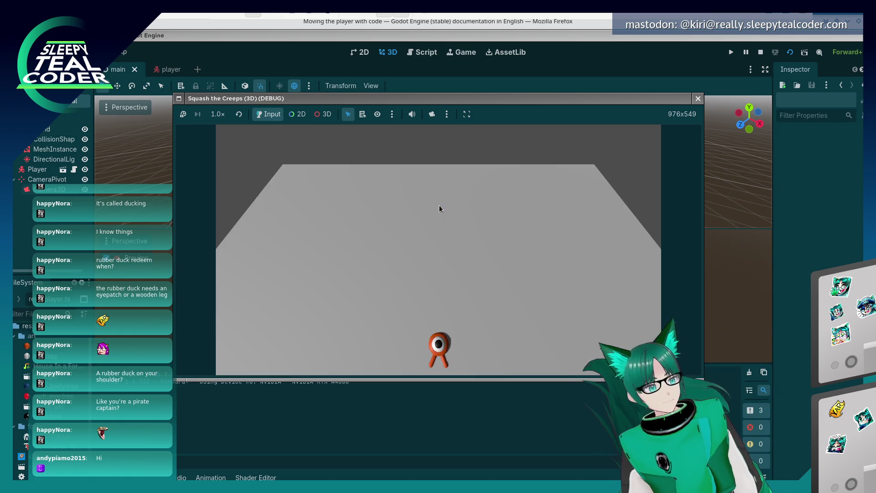
Drive the player around the floor with the arrow keys, jumping with Space
key(Right)
key(Left)
key(Right)
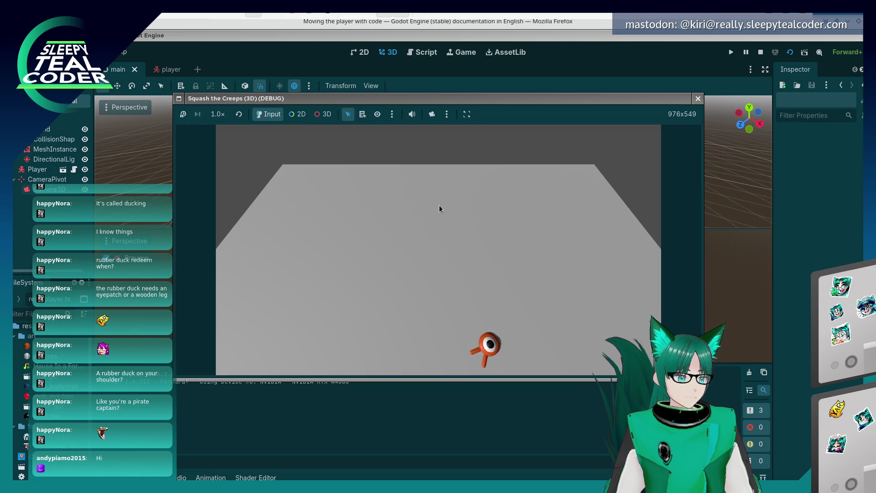
key(space)
key(Left)
key(Right)
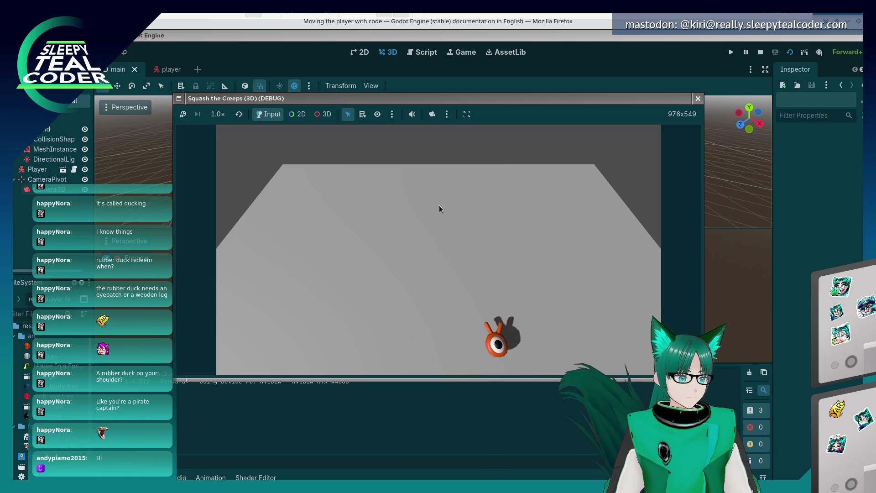
key(Left)
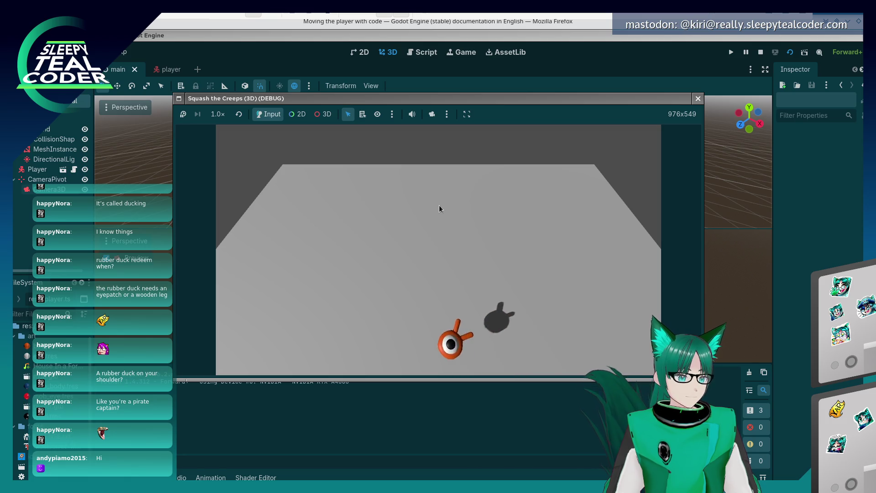
key(space)
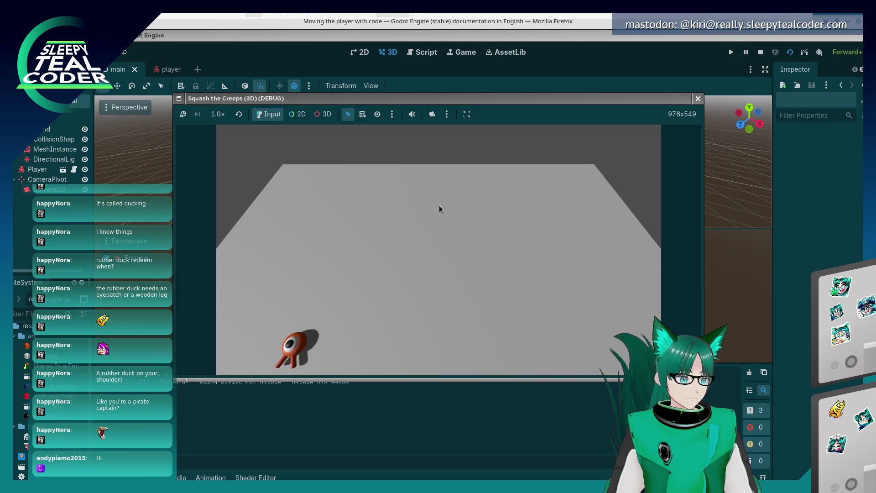
key(space)
key(Right)
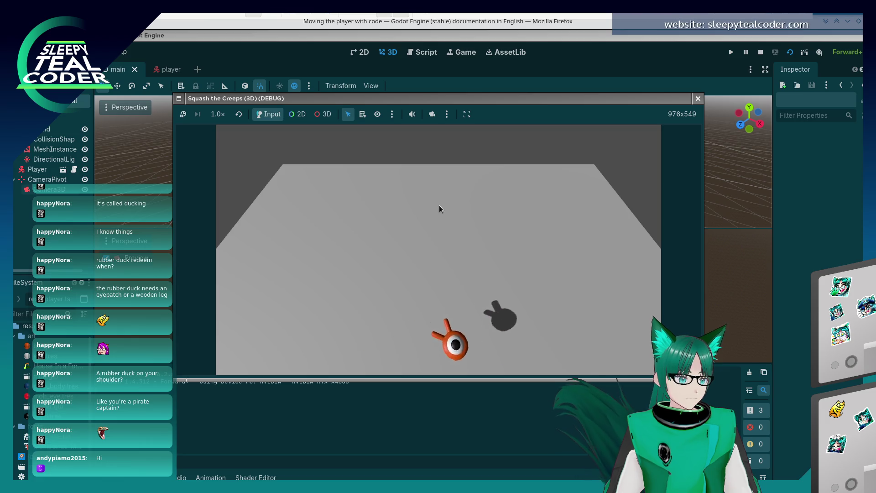
key(Left)
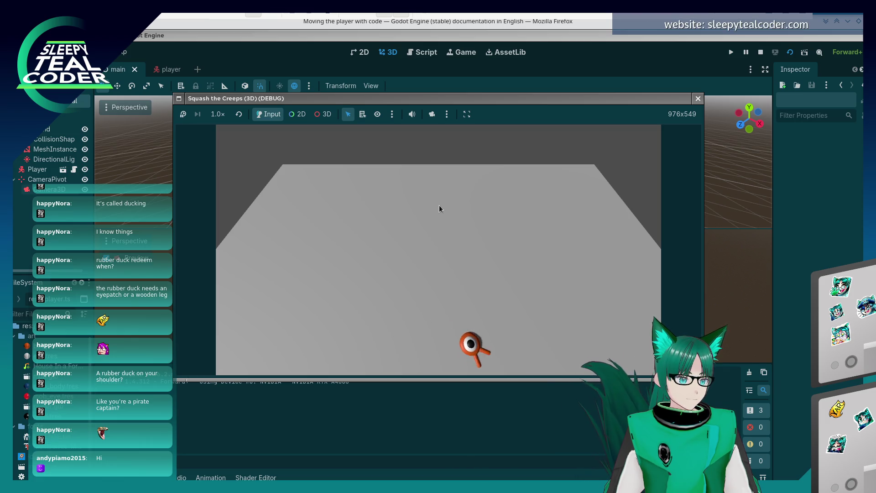
key(Left)
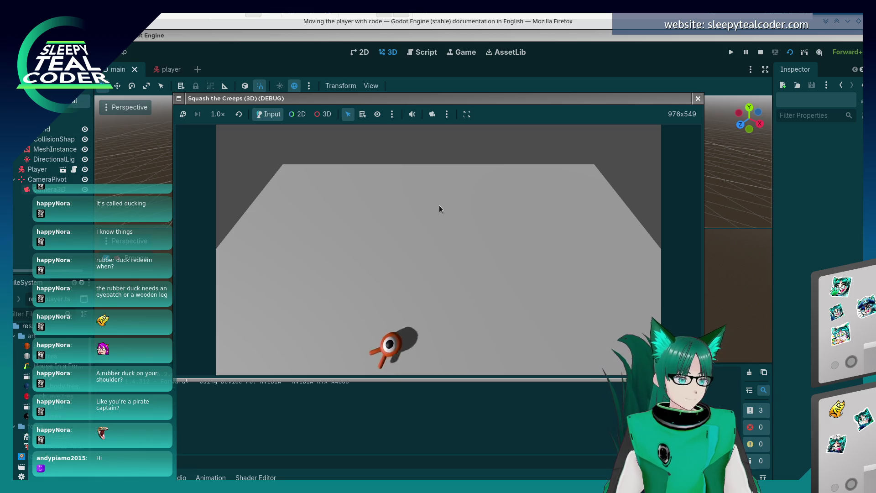
key(Right)
key(space)
key(Right)
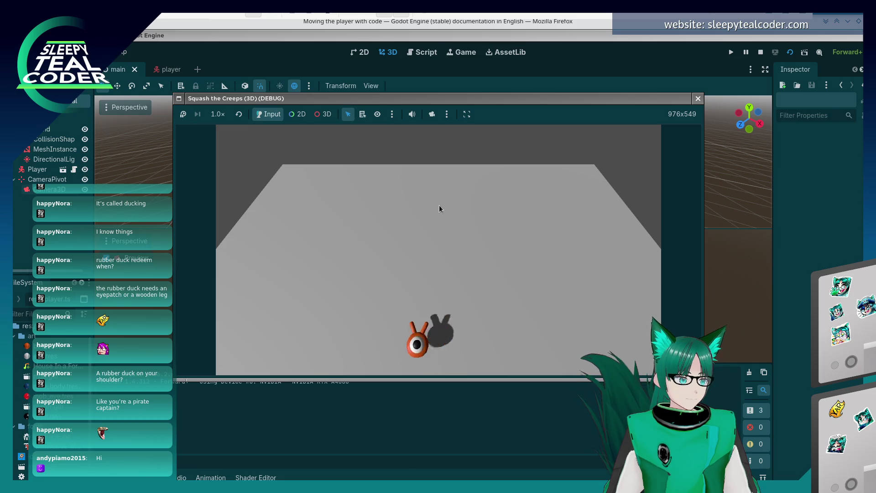
key(Down)
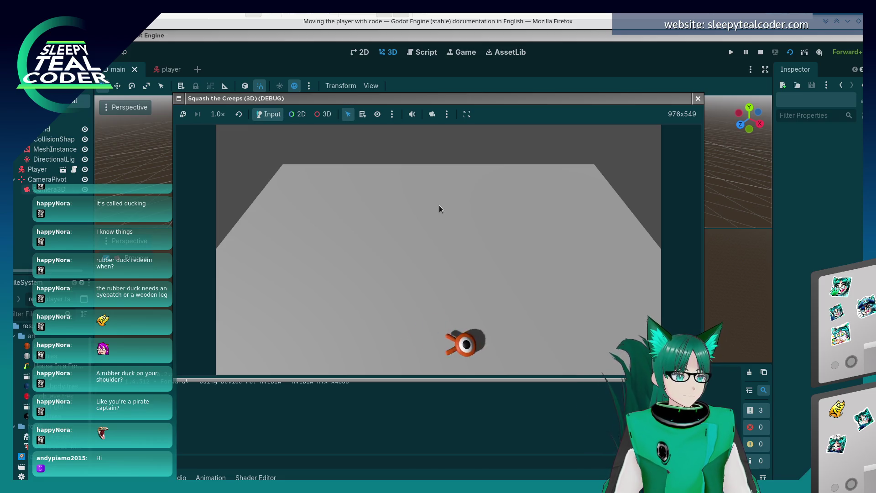
key(Right)
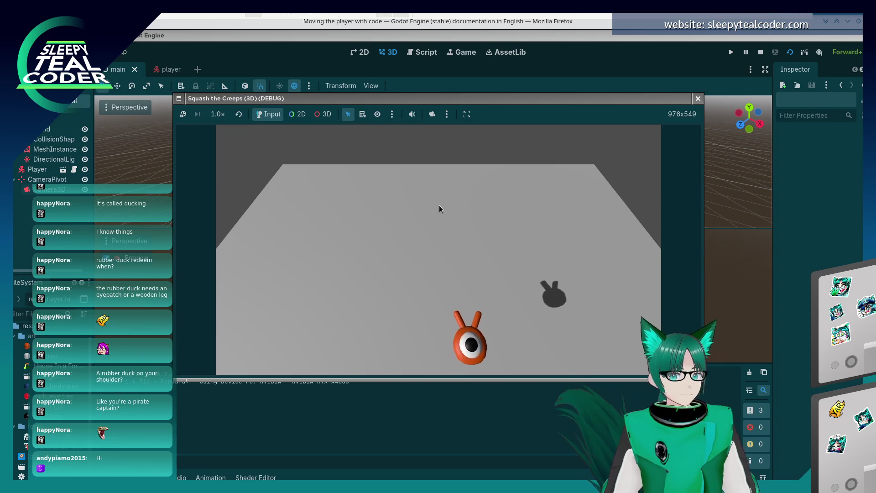
key(Left)
key(Right)
key(space)
key(Up)
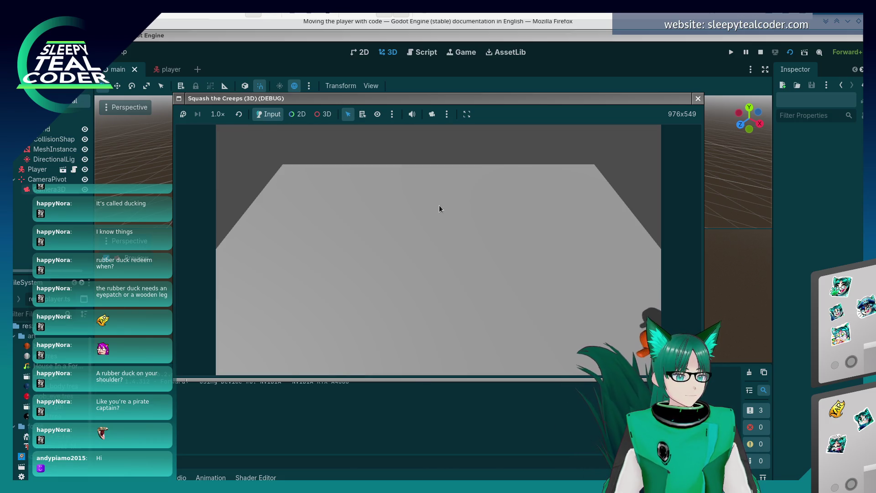
key(Left)
key(Right)
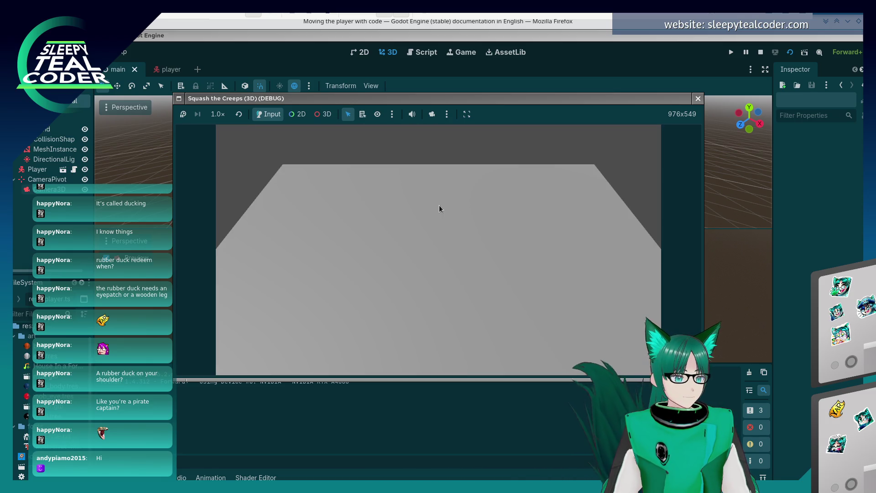
key(Down)
key(Left)
key(space)
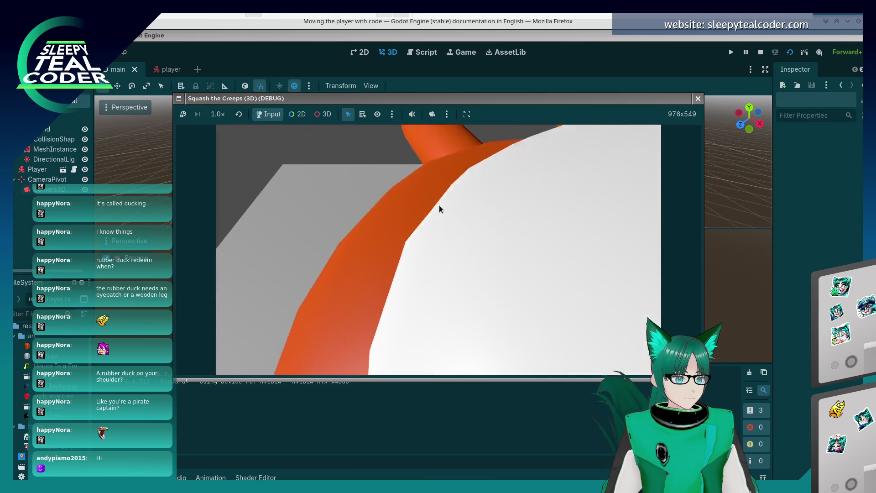
key(space)
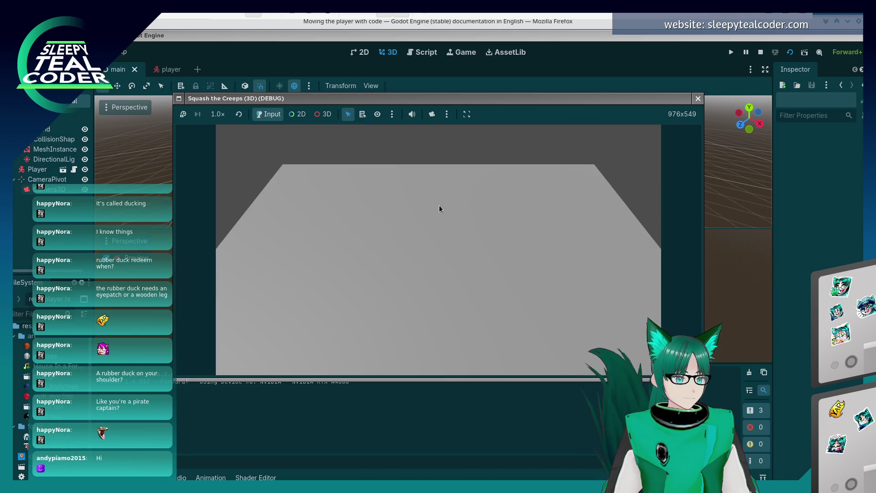
key(space)
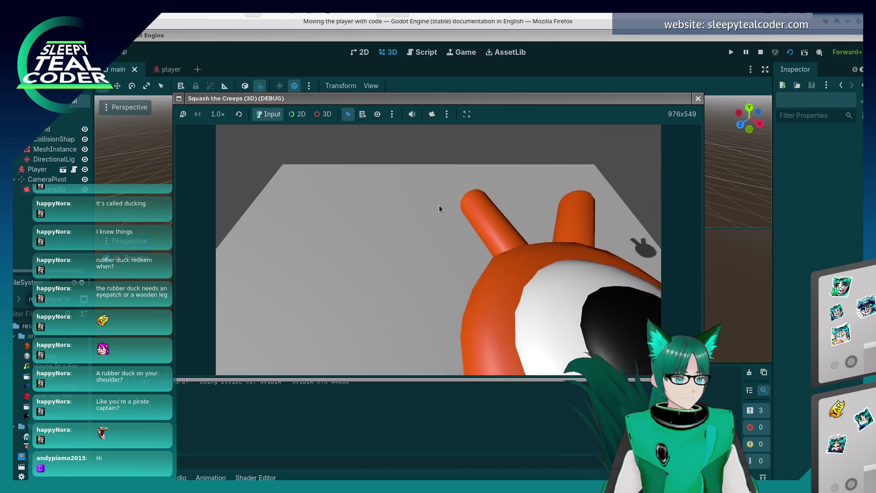
key(space)
key(Left)
key(Right)
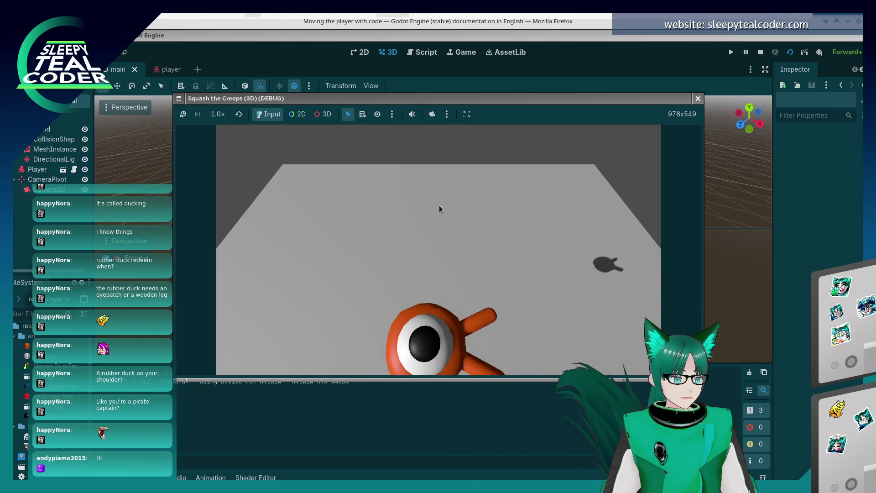
key(Right)
key(Left)
key(Right)
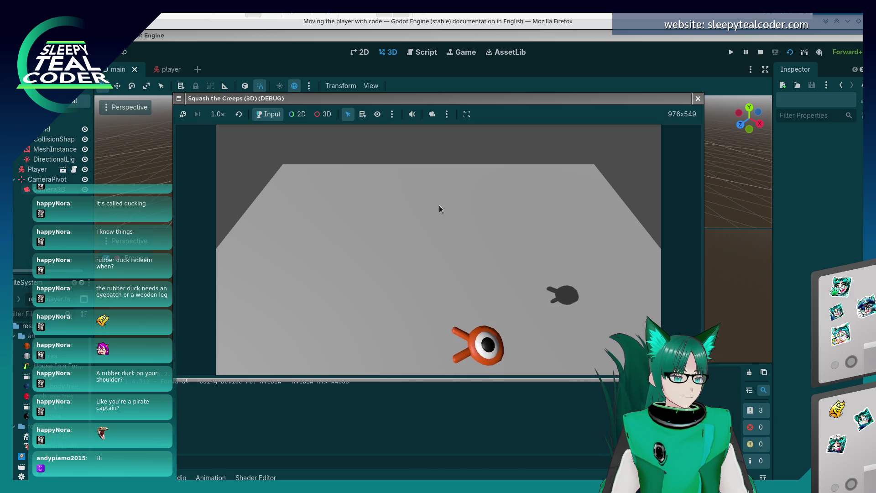
key(Left)
key(Down)
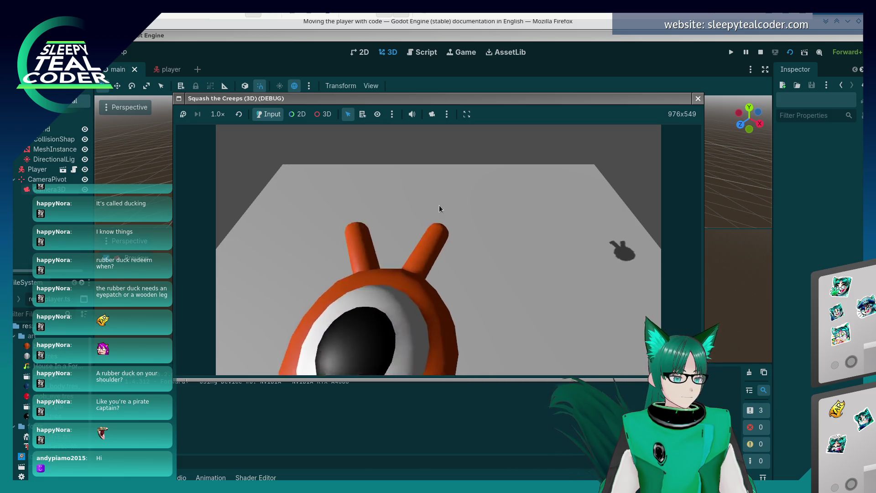
key(Right)
key(Left)
key(Down)
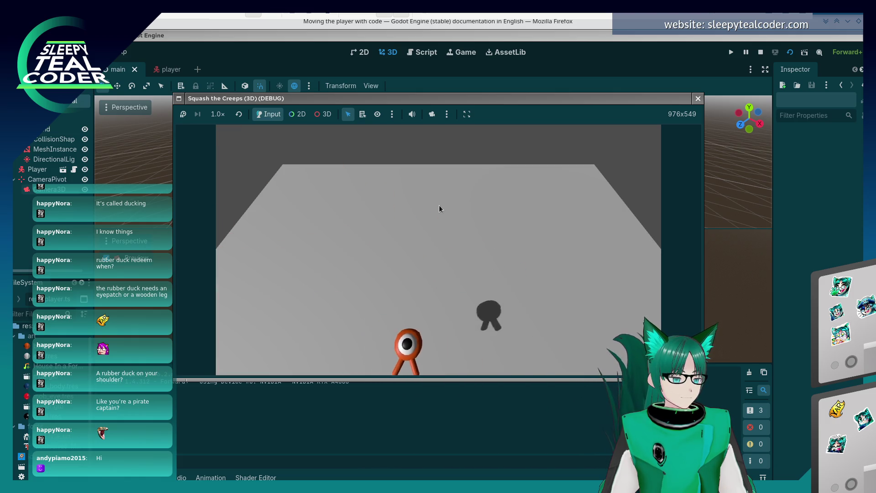
key(Right)
key(Left)
key(space)
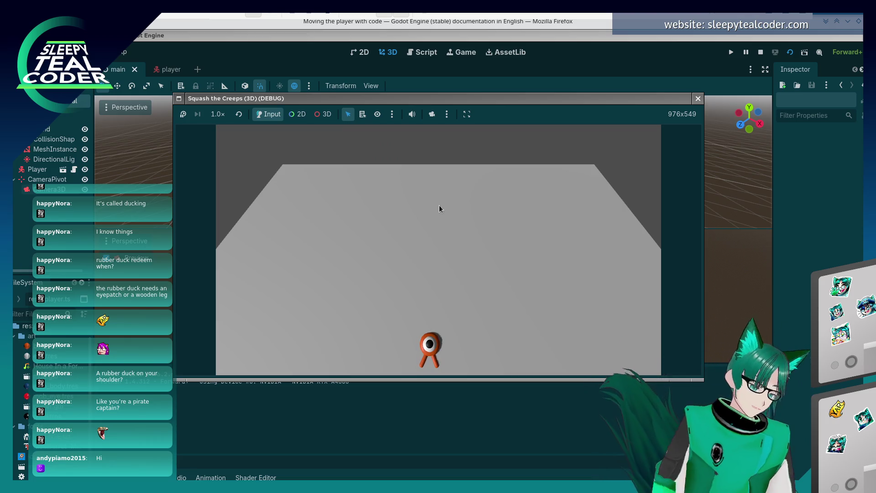
key(alt+Tab)
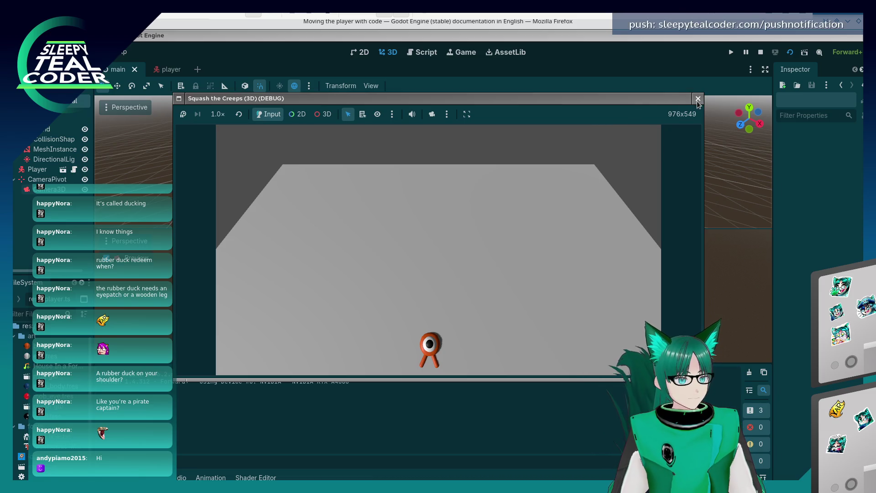
key(alt+Tab)
key(alt+Tab)
key(alt+Tab)
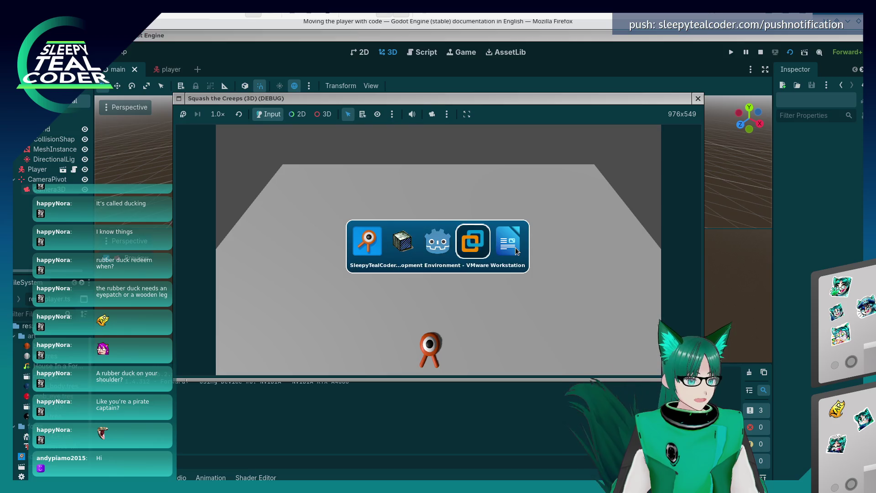
Scroll the docs to the step setting the camera to Orthogonal with Size 19, then return to Godot
scroll(485, 391, down, 3)
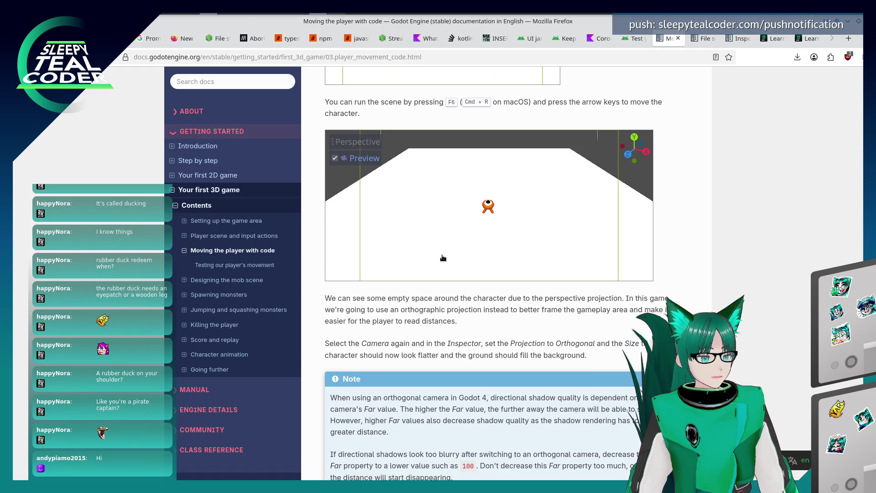
key(alt+Tab)
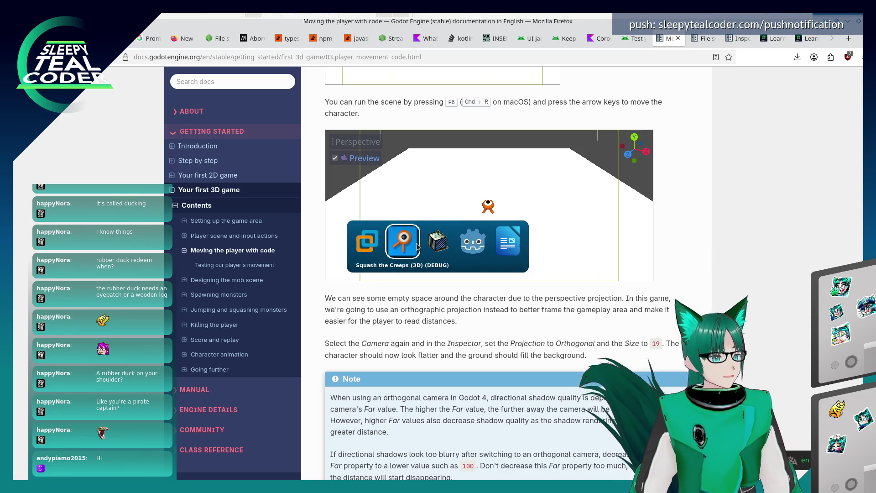
key(Tab)
key(Tab)
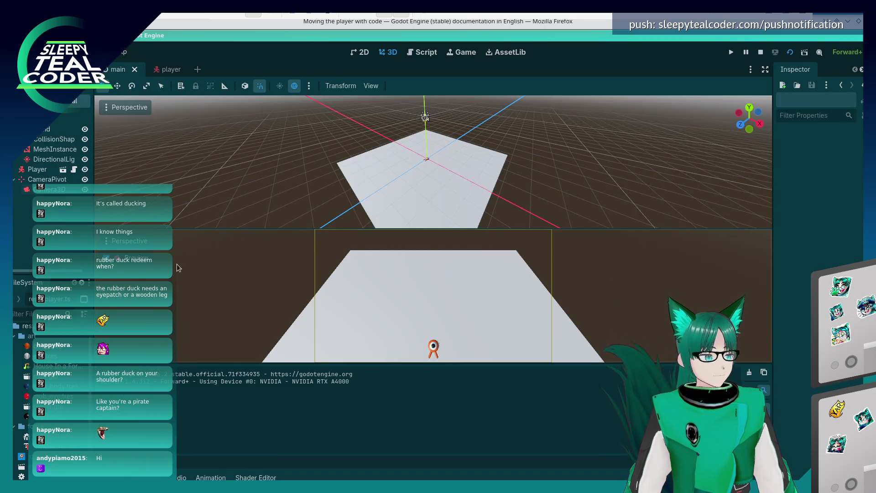
Select Camera3D and widen the Inspector panel
click(66, 190)
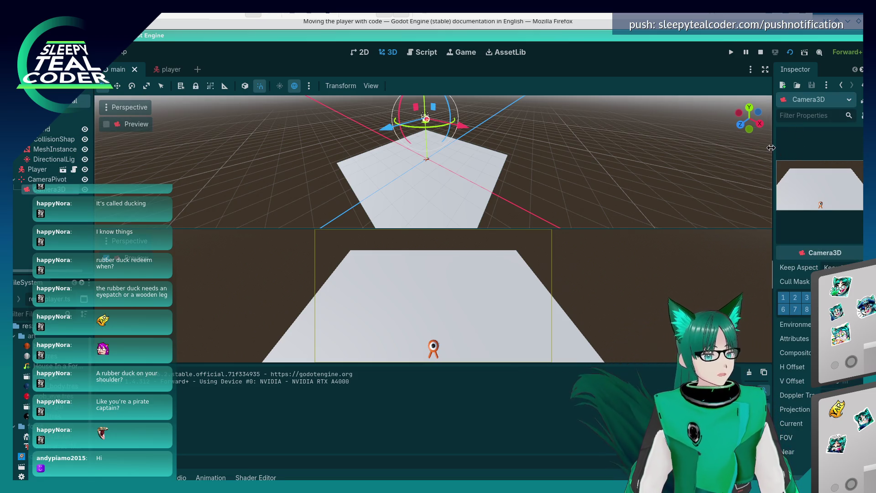
drag(770, 148, 655, 148)
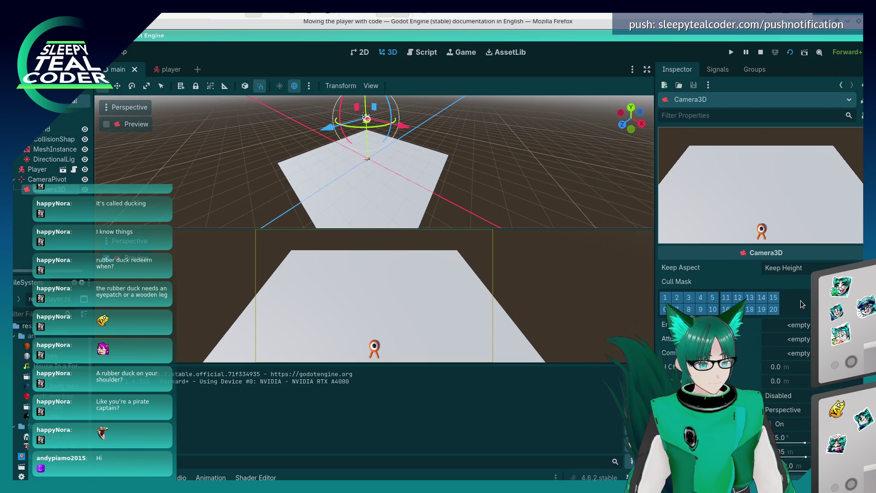
key(alt+Tab)
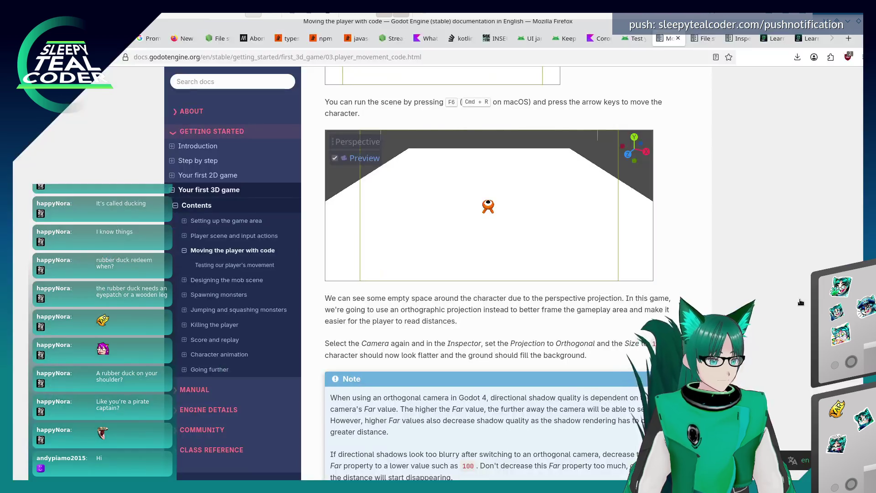
key(alt+Tab)
scroll(800, 302, down, 3)
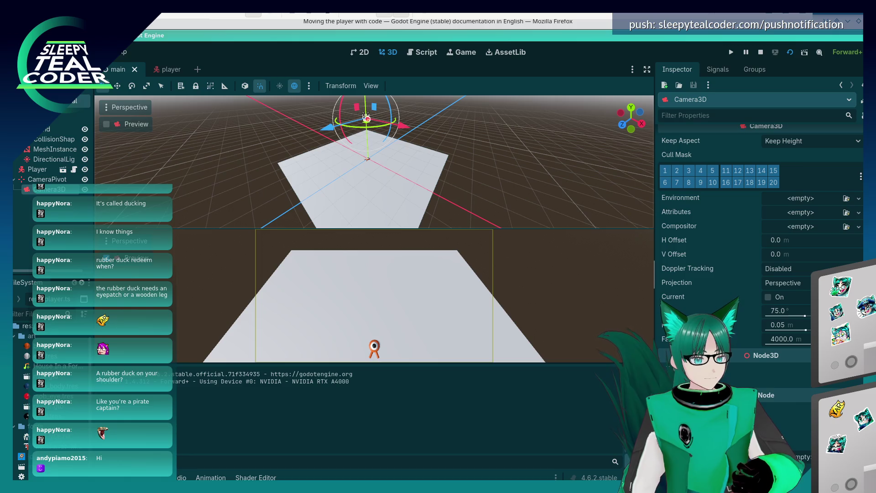
scroll(760, 255, up, 3)
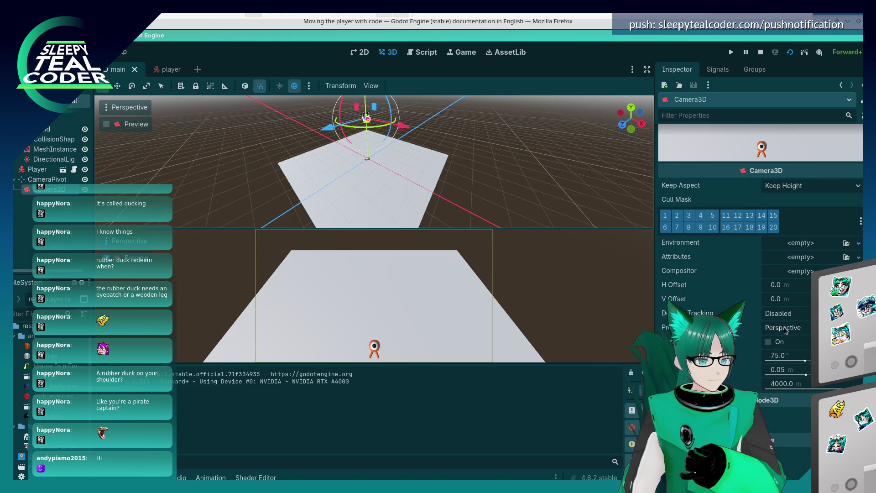
Set Camera3D's Projection to Orthogonal and its Size to 19
click(783, 329)
click(774, 355)
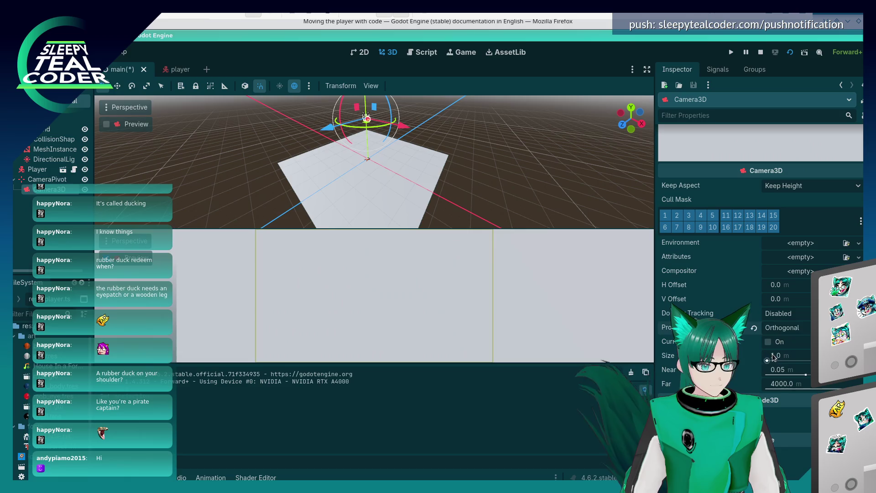
text(19)
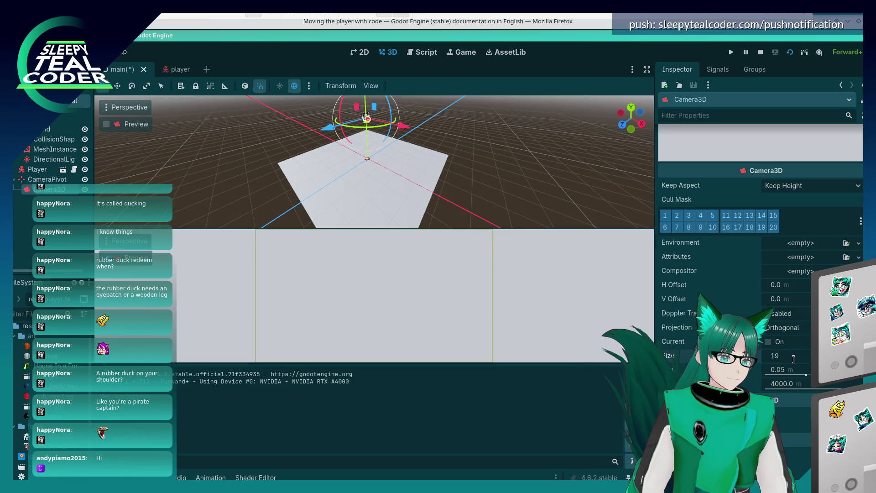
key(Return)
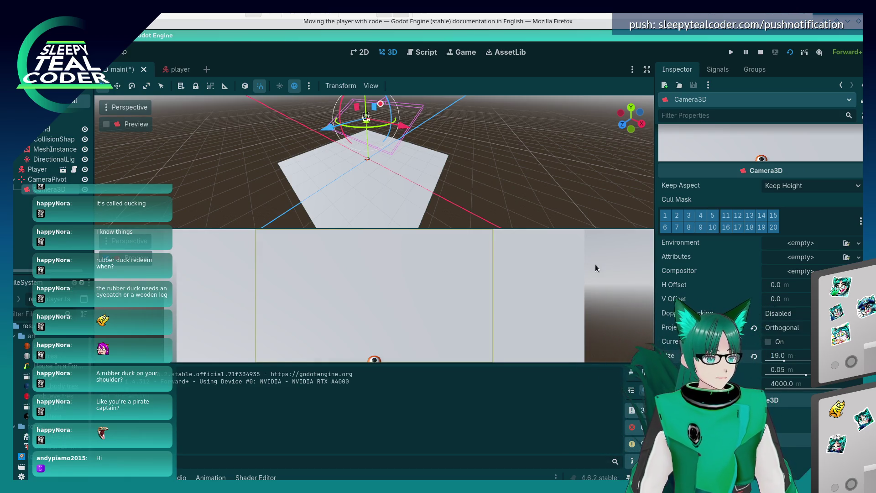
Read the docs past the orthogonal-camera Note to the Test your scene step, then return to Godot
key(alt+Tab)
scroll(562, 308, down, 2)
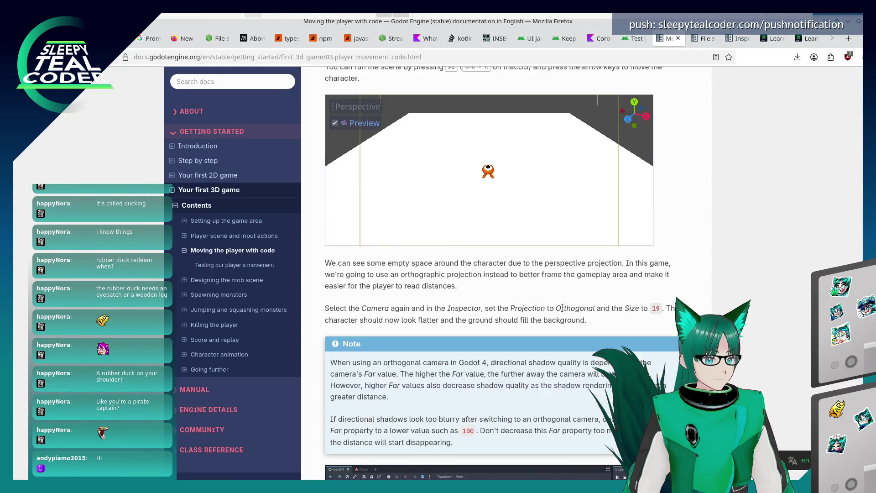
scroll(562, 308, down, 1)
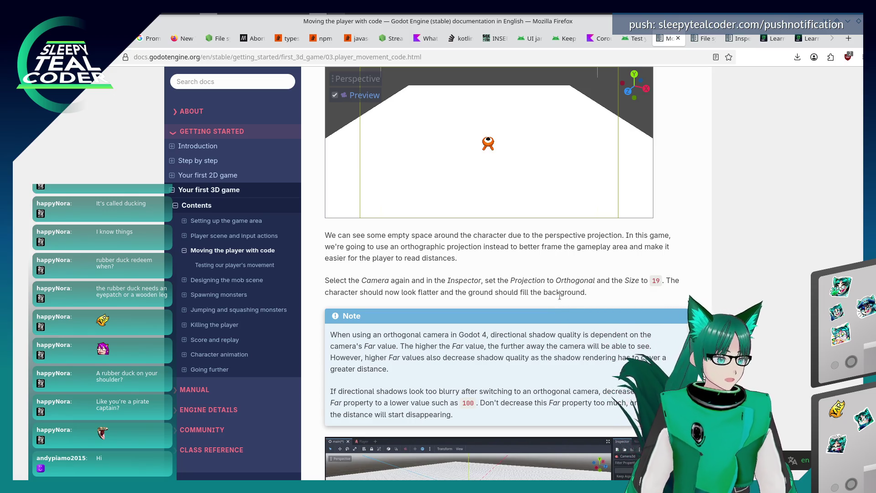
scroll(559, 296, down, 4)
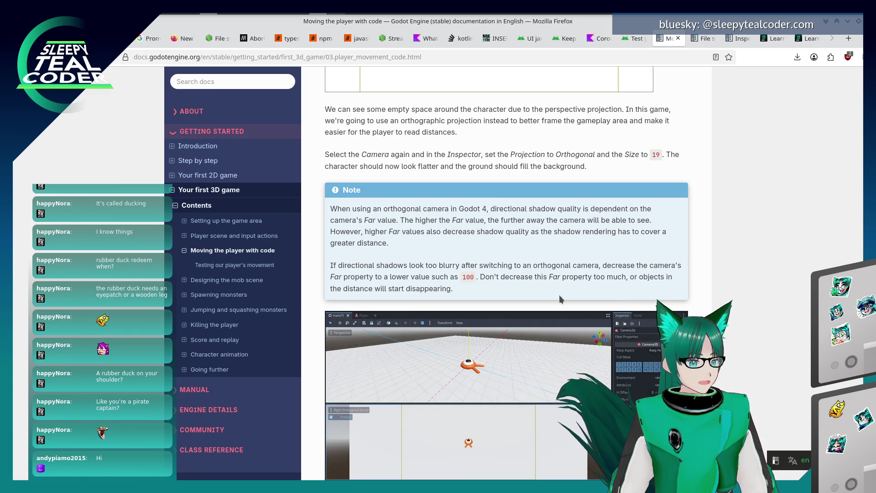
scroll(530, 300, down, 3)
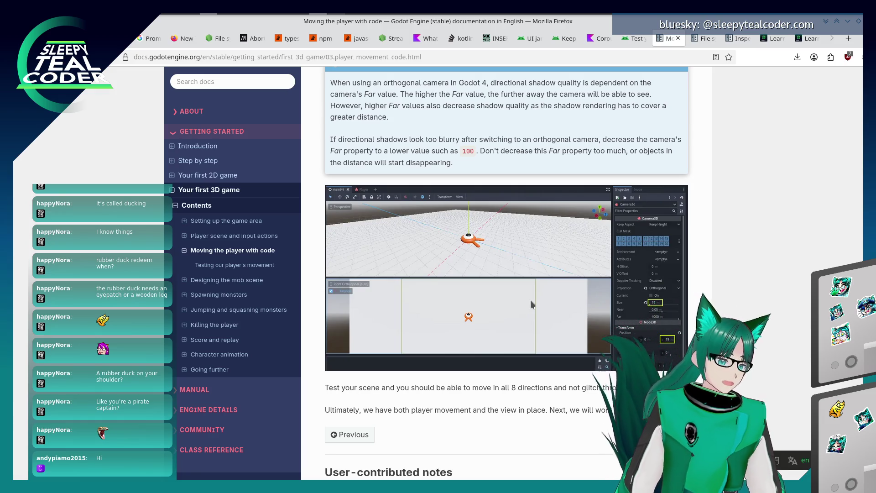
key(alt+Tab)
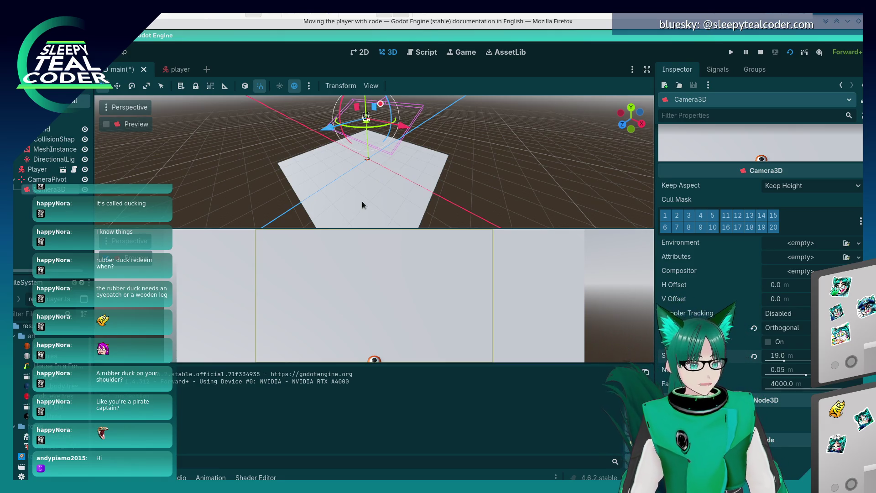
Save and run the main scene with F5, moving the player with W, A, S, D and Space
key(F5)
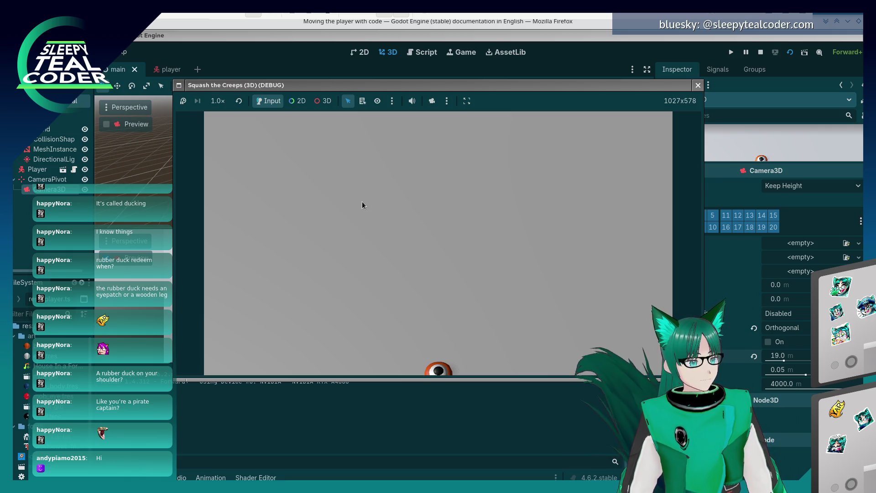
key(w)
key(d)
key(s)
key(w)
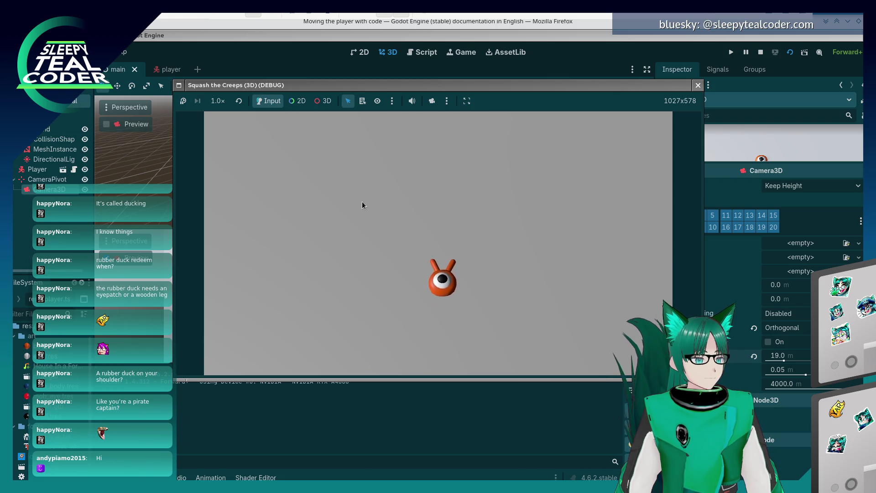
key(d)
key(s)
key(a)
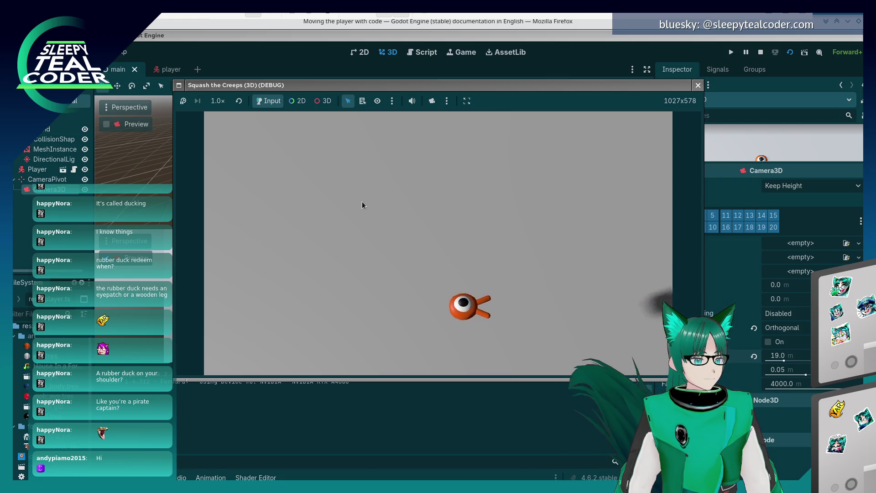
key(s)
key(w)
key(w)
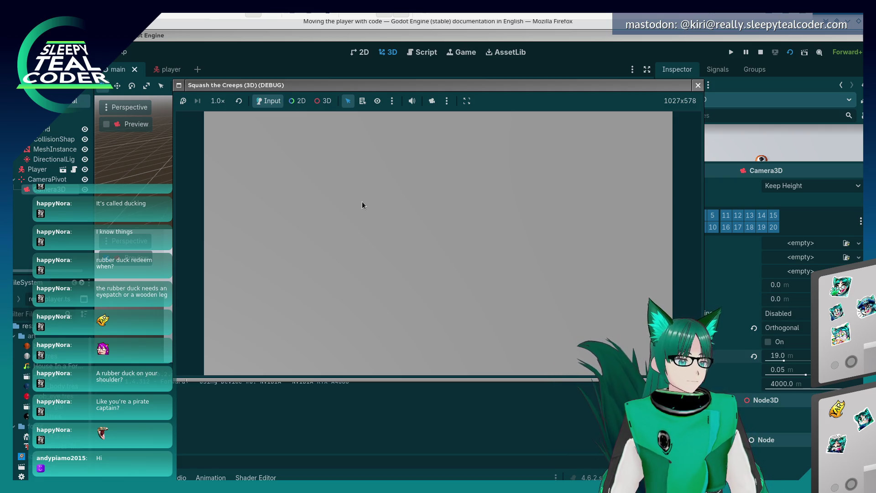
key(w)
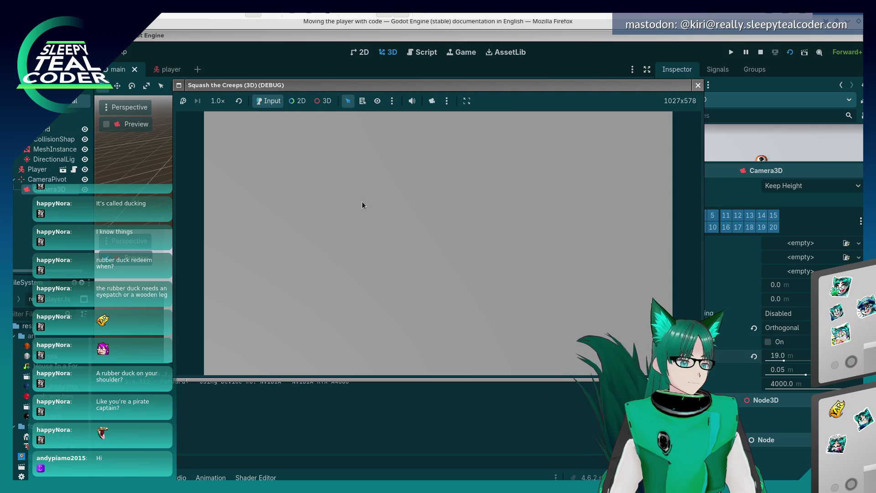
key(a)
key(w)
key(space)
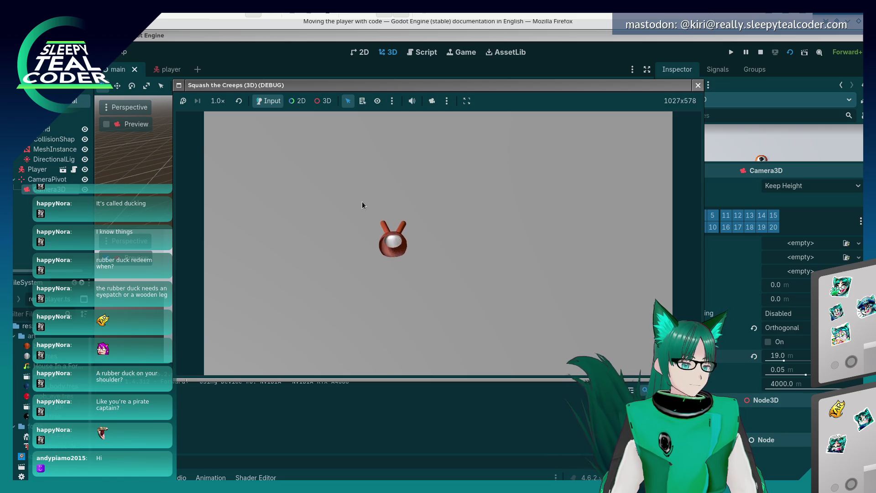
Steer the player with the arrow keys, then stop the game with F8
key(Right)
key(Left)
key(Left)
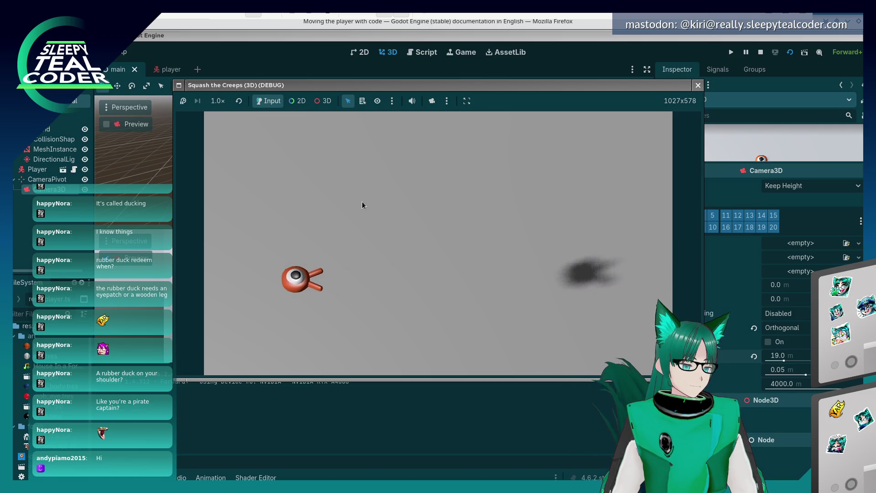
key(Right)
key(Down)
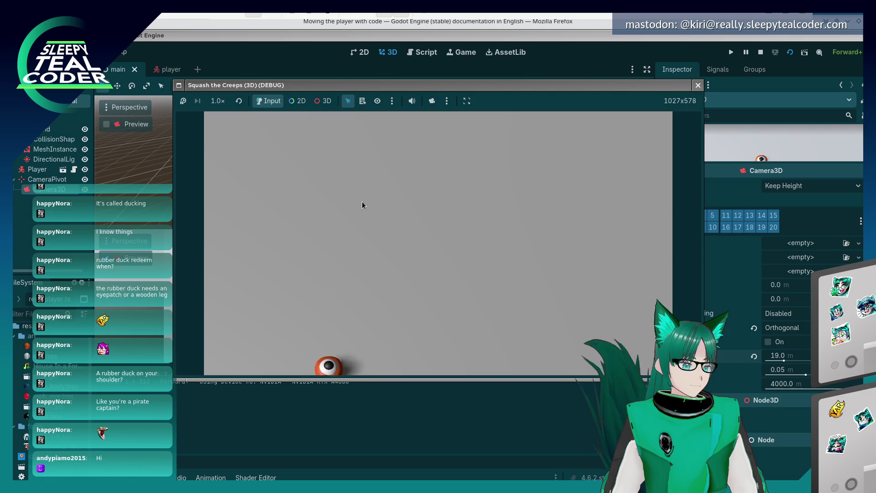
key(Up)
key(Down)
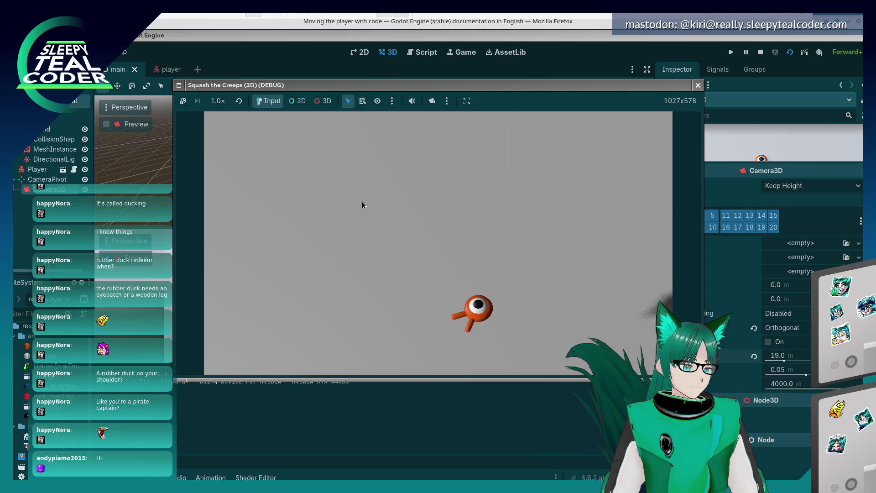
key(Up)
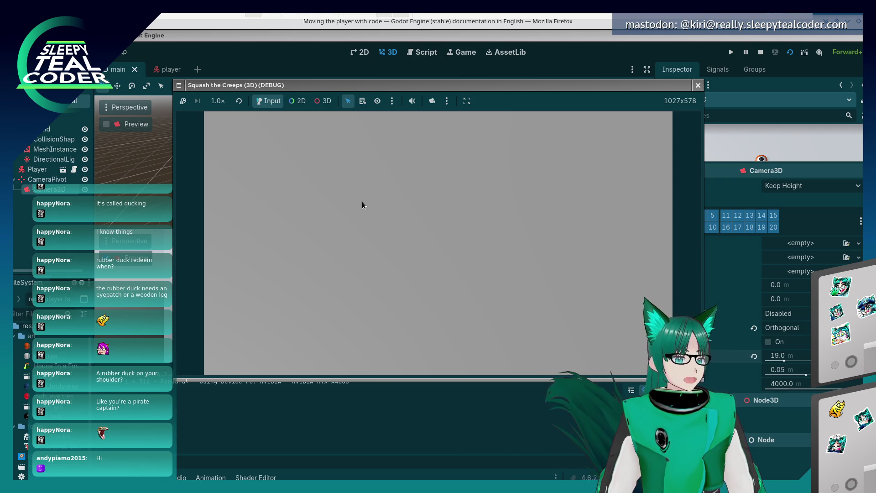
key(F8)
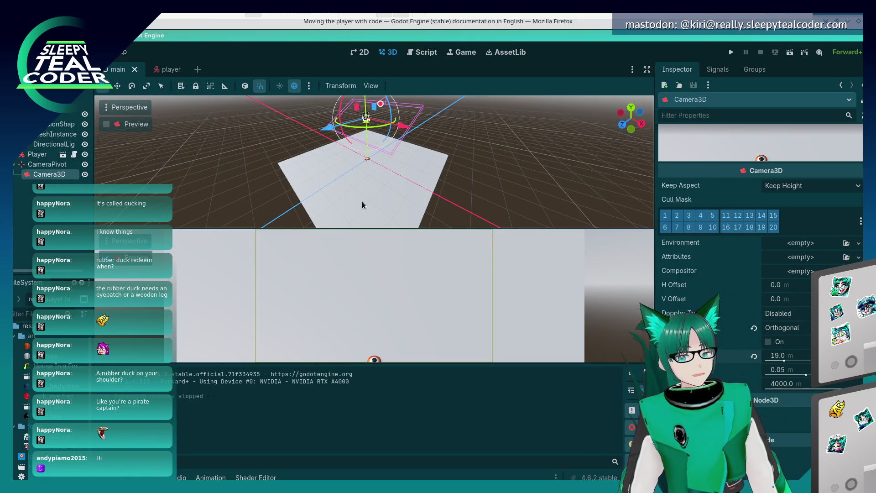
key(alt+Tab)
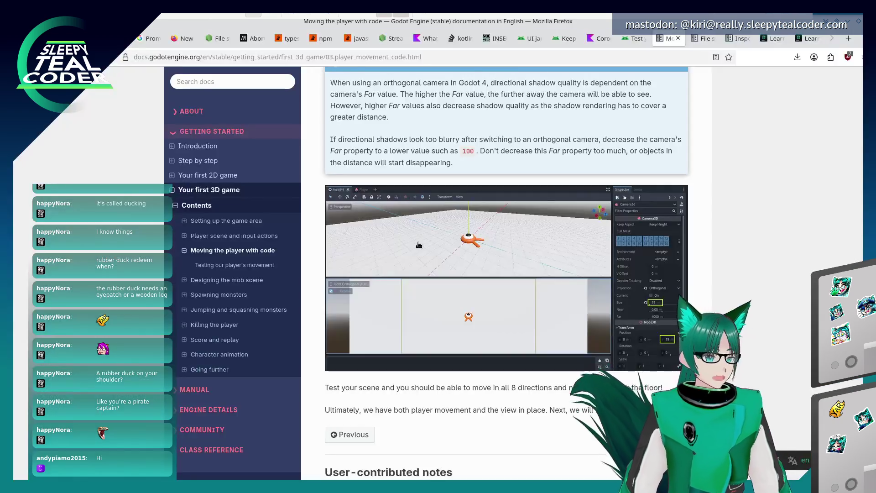
scroll(502, 319, down, 3)
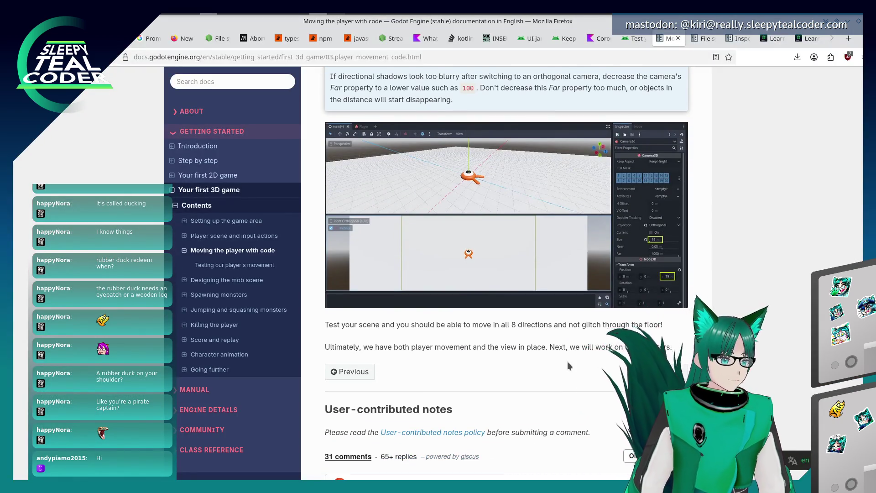
scroll(567, 365, up, 2)
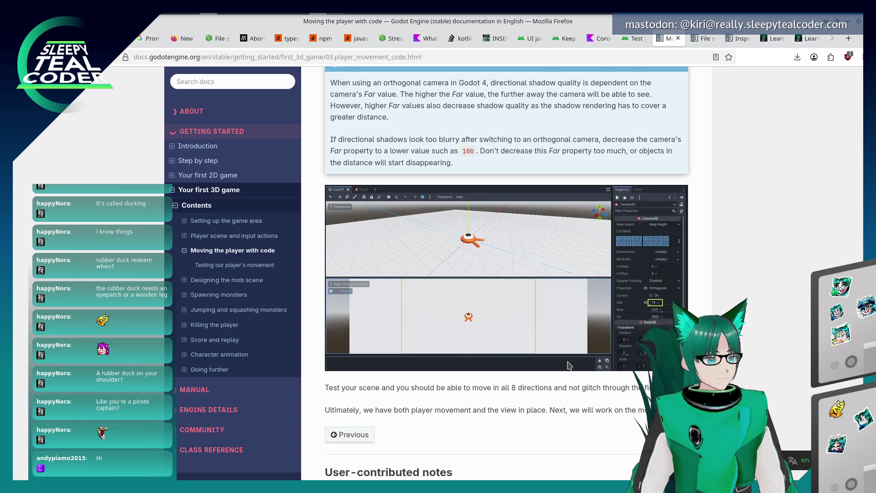
scroll(569, 365, up, 10)
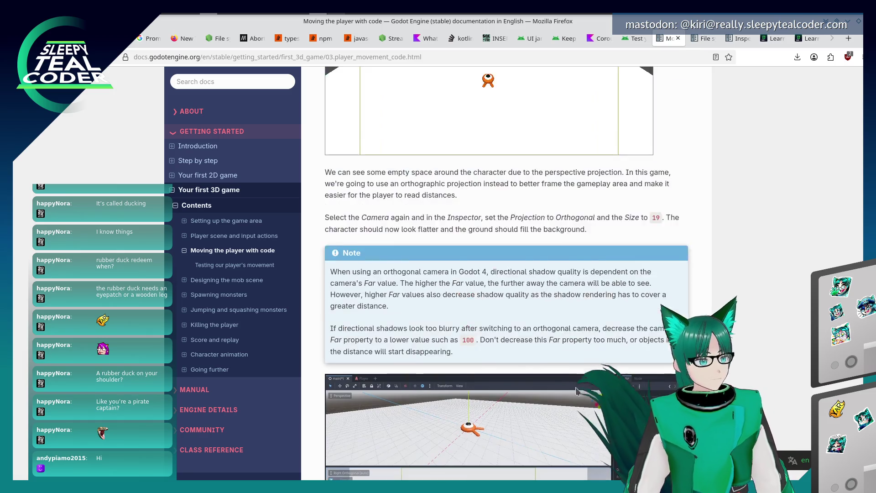
scroll(561, 409, up, 20)
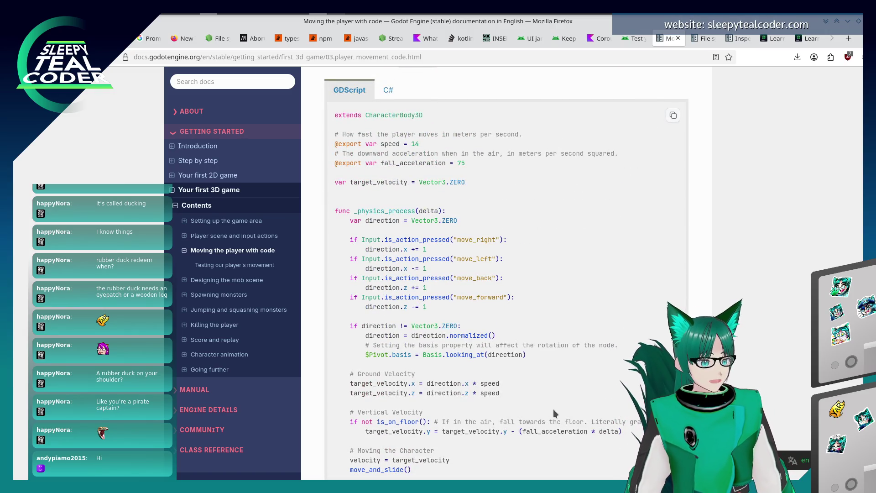
key(alt+Tab)
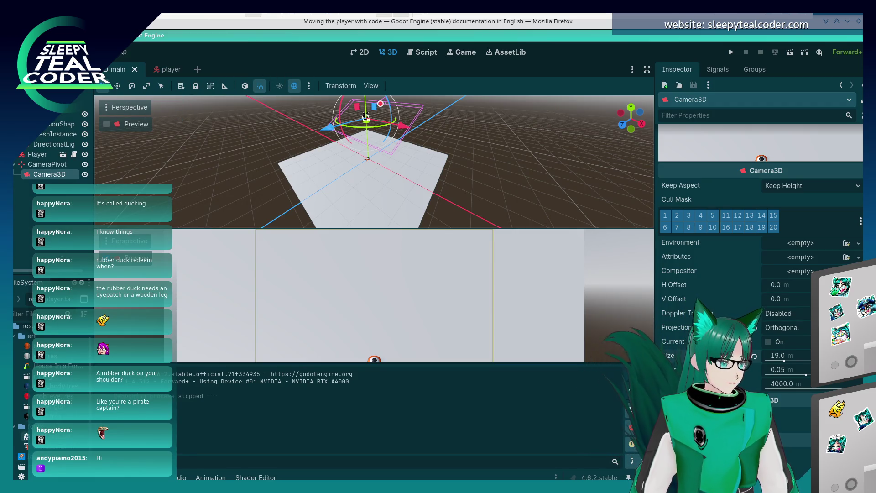
Open player.gd in the Script editor and compare its code against the docs
scroll(55, 365, down, 1)
double_click(28, 467)
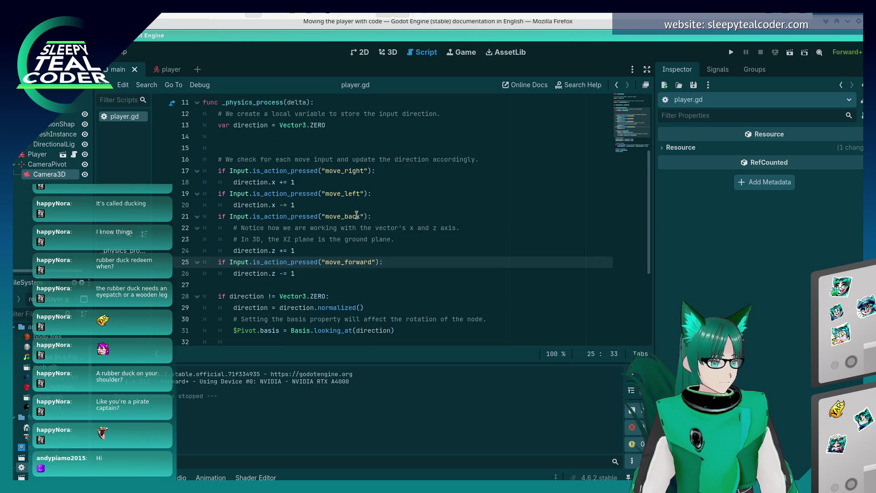
key(alt+Tab)
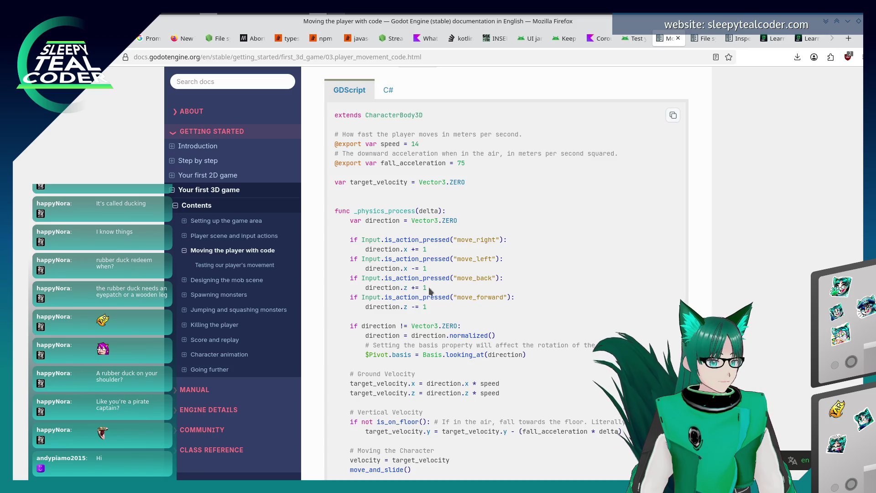
key(alt+Tab)
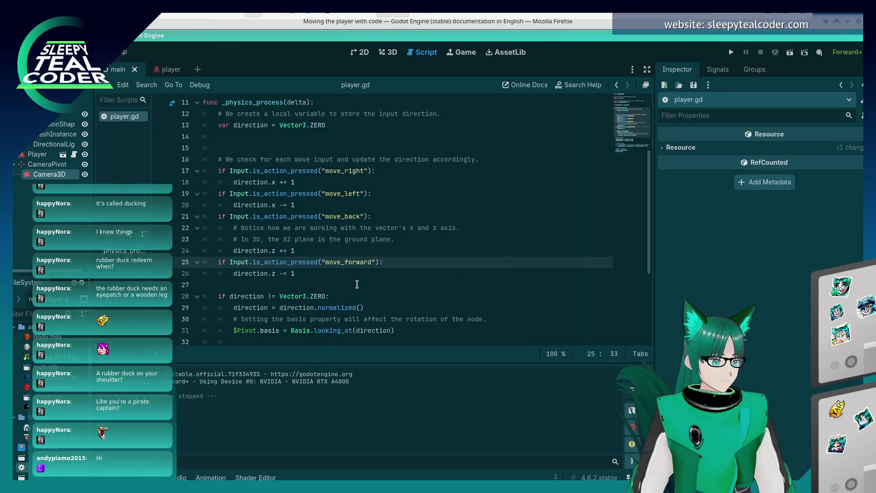
scroll(360, 277, down, 2)
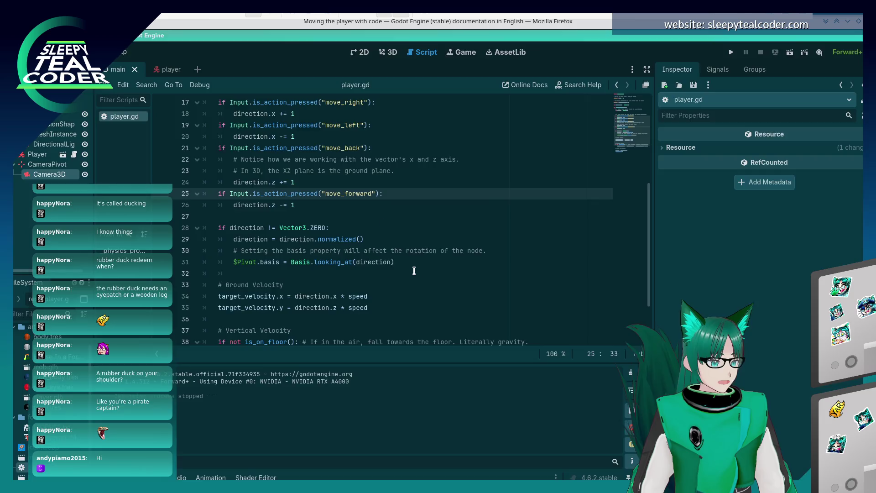
key(alt+Tab)
key(alt+Tab)
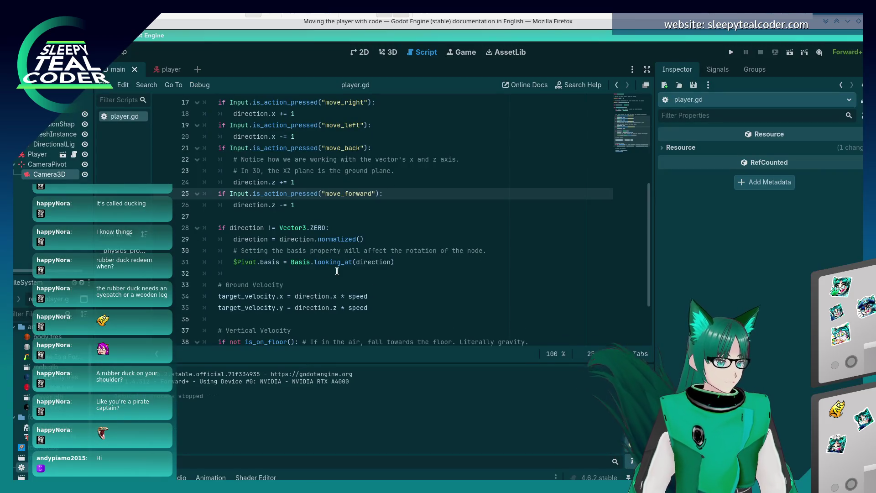
scroll(336, 271, down, 2)
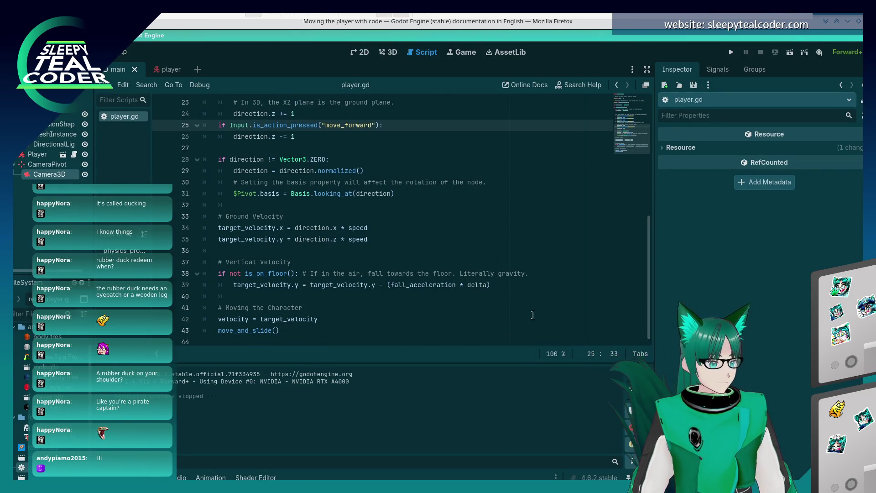
key(alt+Tab)
scroll(510, 308, down, 2)
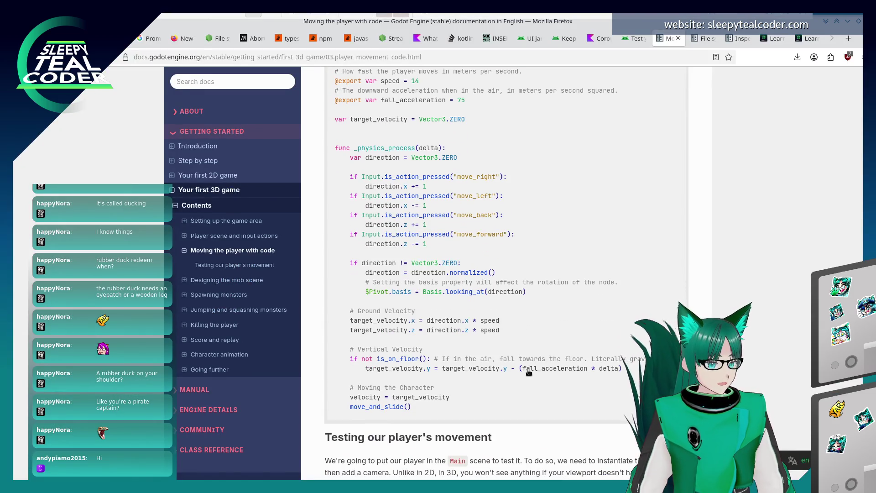
key(alt+Tab)
scroll(316, 233, up, 7)
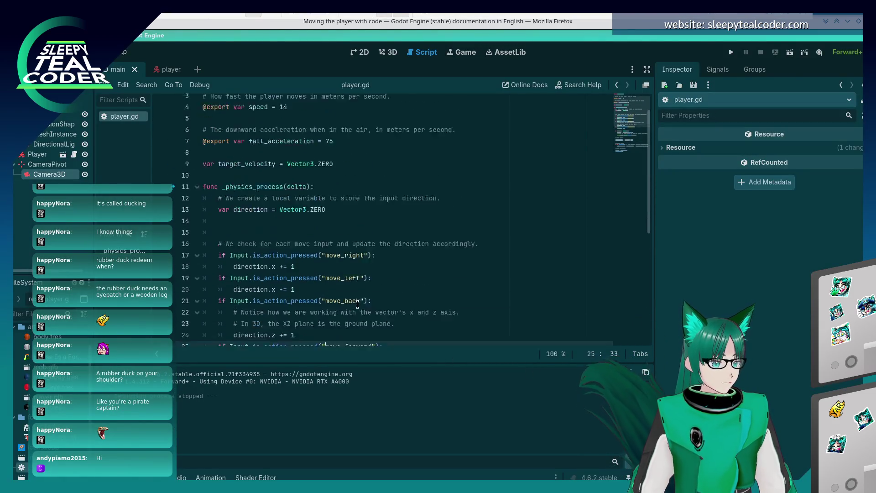
Scroll the docs to the bottom of the player movement lesson
key(alt+Tab)
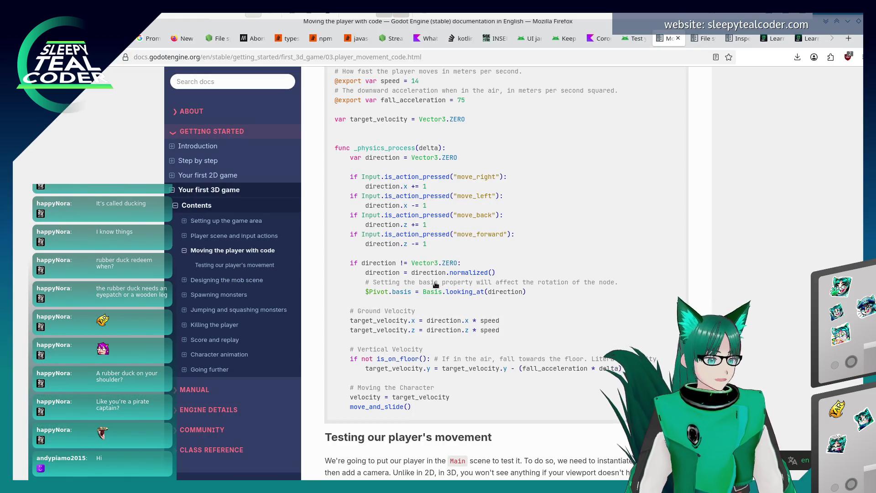
scroll(435, 285, down, 3)
scroll(435, 285, down, 2)
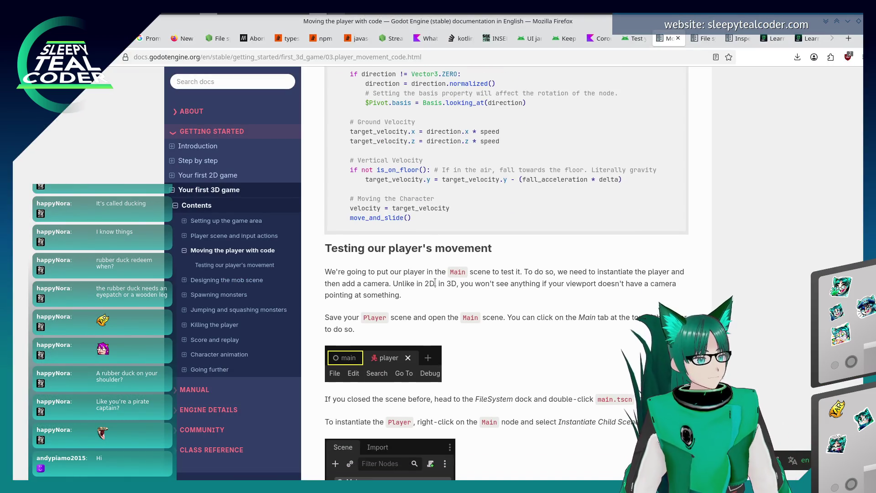
scroll(434, 286, up, 2)
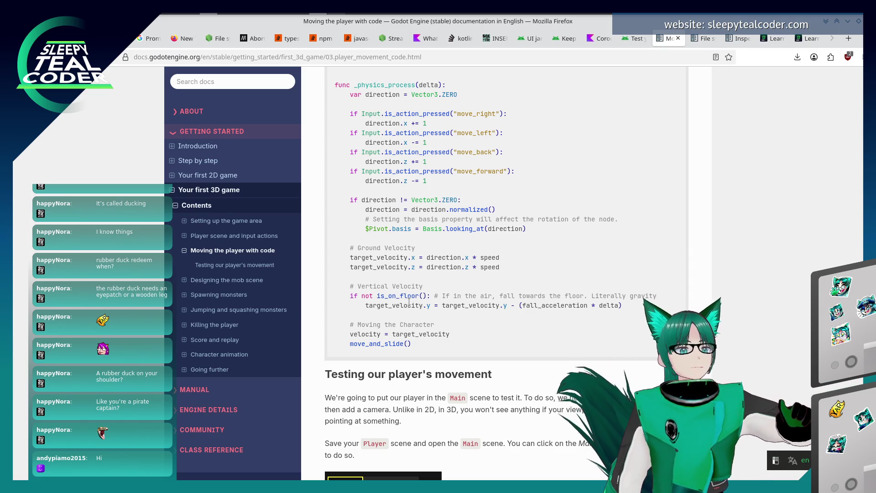
scroll(442, 341, down, 5)
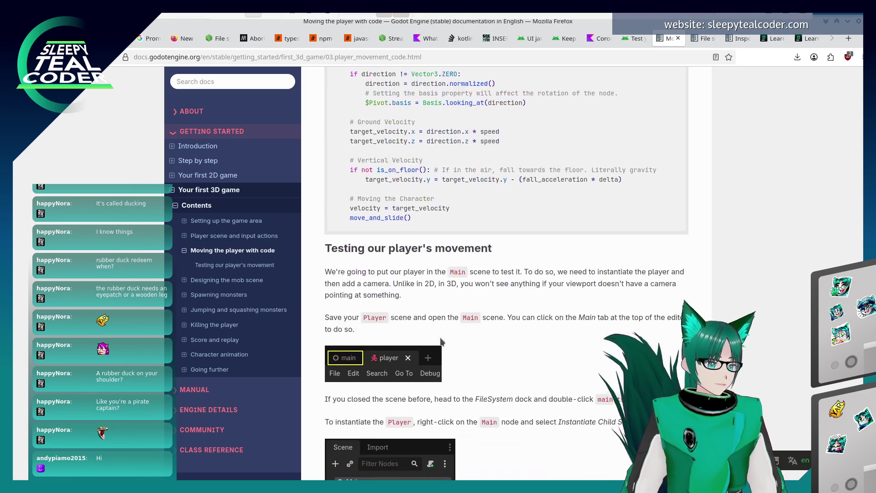
scroll(440, 338, down, 20)
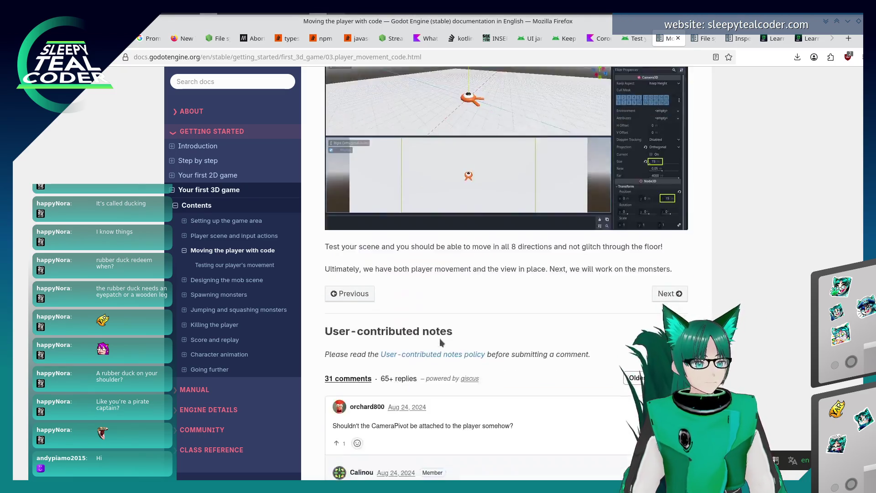
scroll(440, 341, down, 10)
scroll(440, 341, up, 8)
Go to the next lesson, 'Designing the mob scene', skim it, then switch back to Godot
click(669, 192)
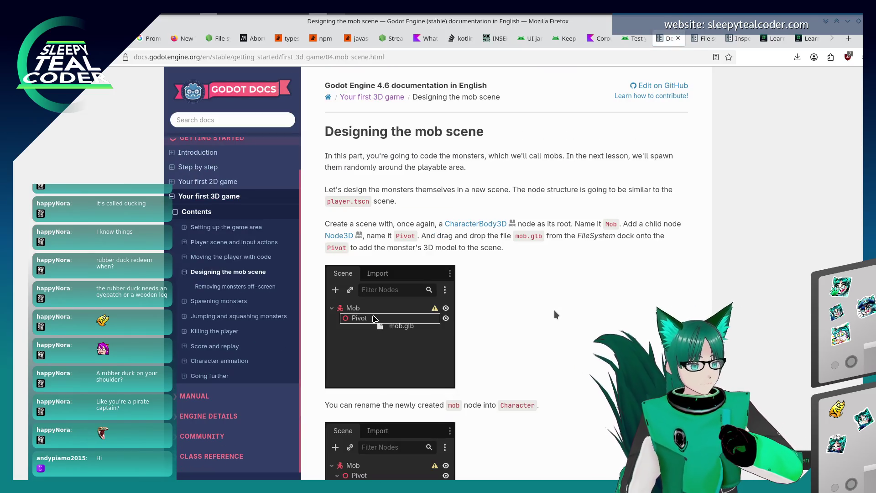
scroll(549, 310, down, 4)
scroll(548, 310, up, 4)
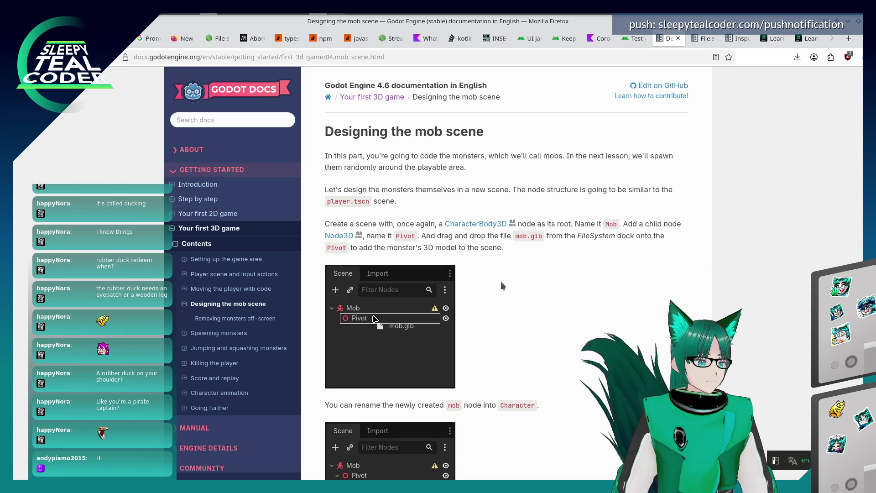
key(alt+Tab)
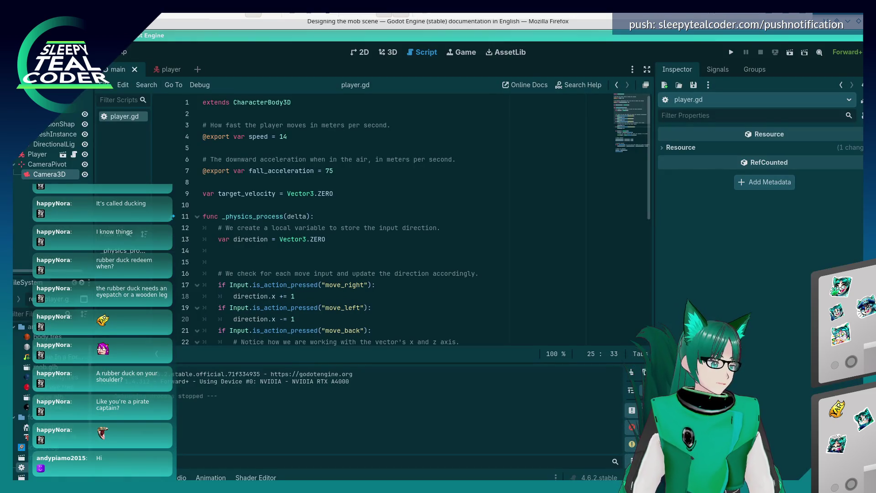
Start a new scene whose root node is a CharacterBody3D, found by searching 'Charac'
click(23, 52)
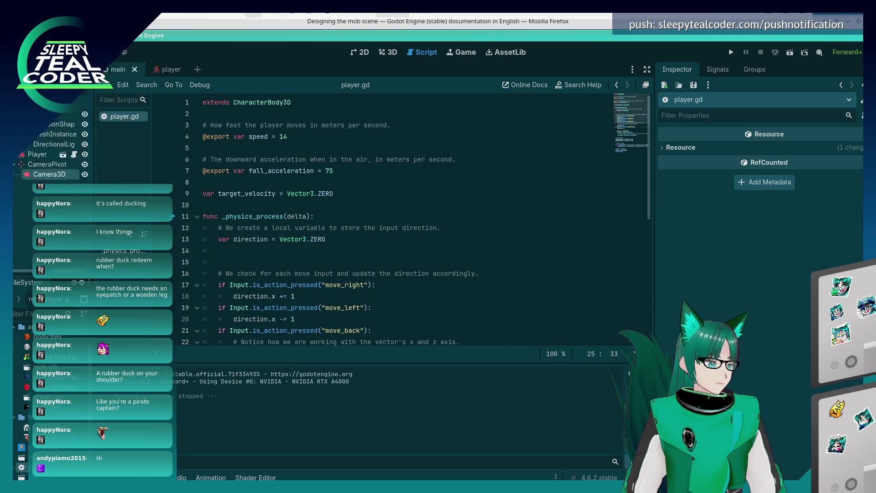
key(alt+Tab)
key(alt+Tab)
click(56, 168)
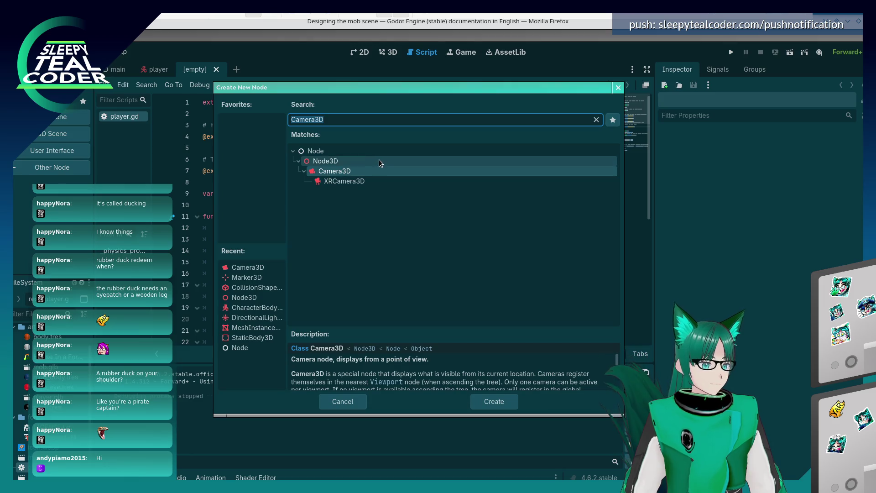
key(alt+Tab)
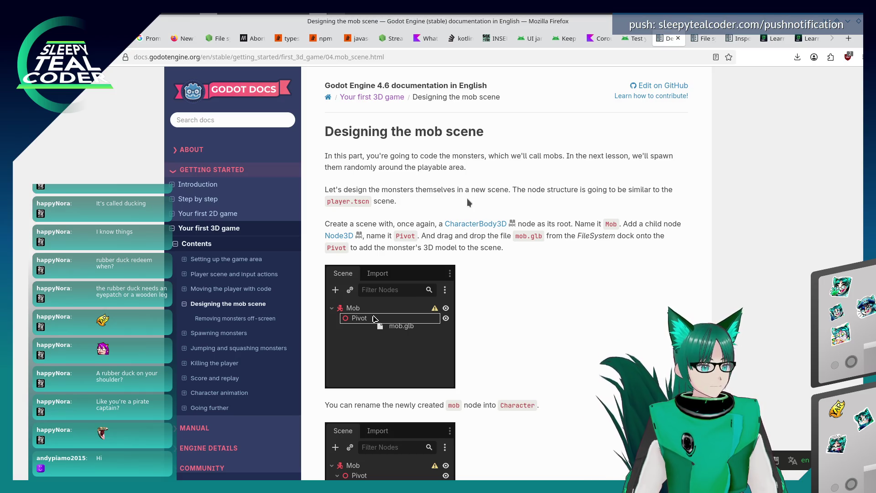
key(alt+Tab)
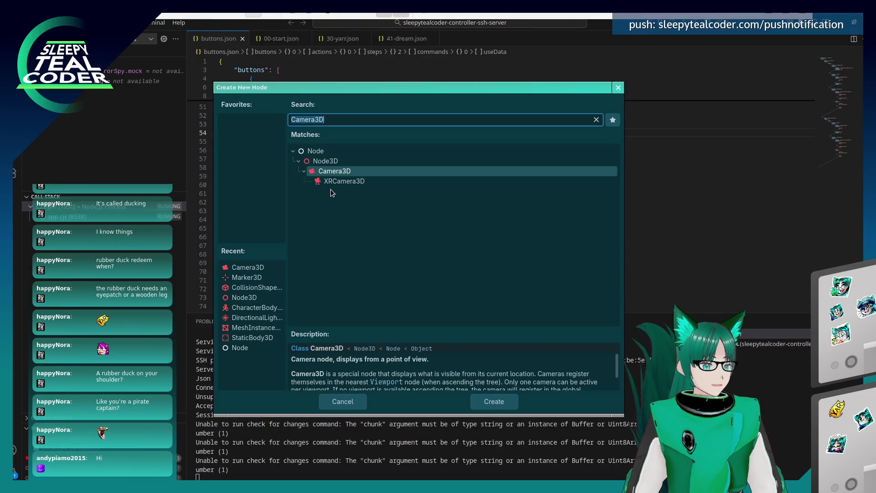
text(Charac)
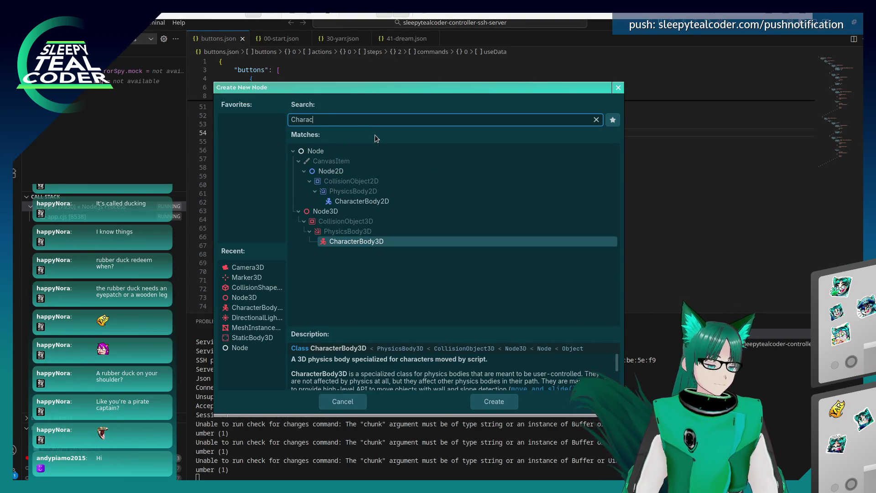
double_click(356, 241)
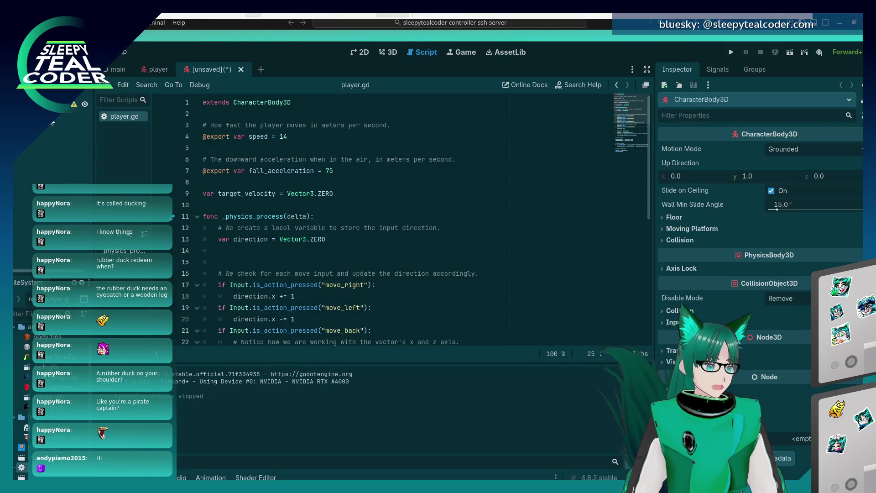
Pick an option from the CharacterBody3D root node's context menu, then switch to VS Code
right_click(49, 109)
click(82, 185)
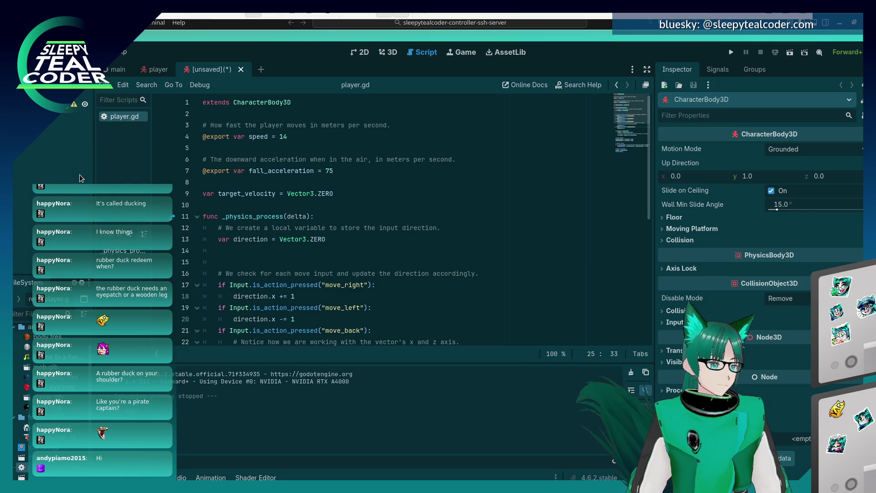
key(alt+Tab)
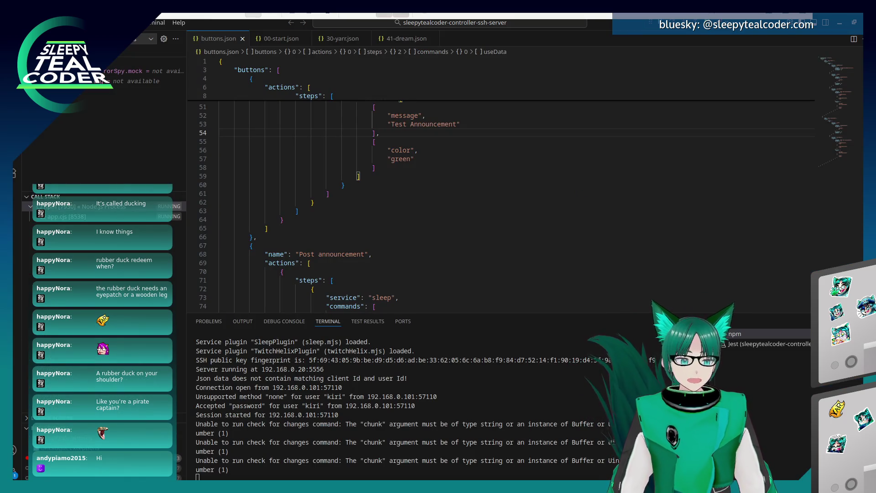